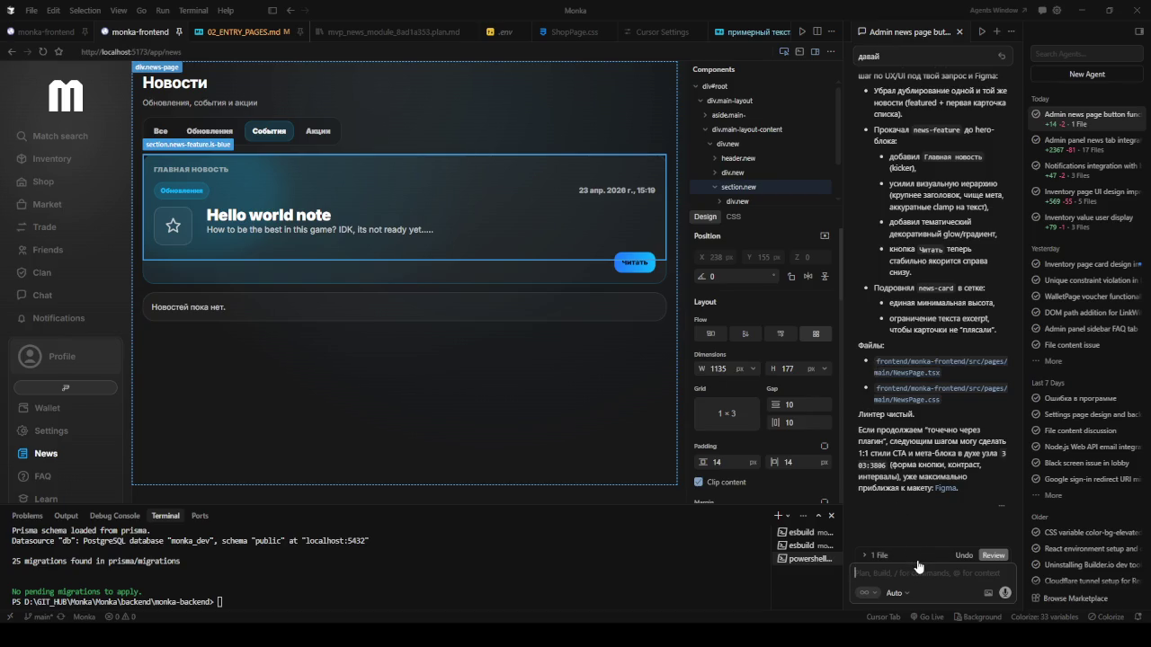
Send the agent the go-ahead 'давай' to continue matching the news hero card to Figma.
text(ж)
key(BackSpace)
text(давай)
click(42, 51)
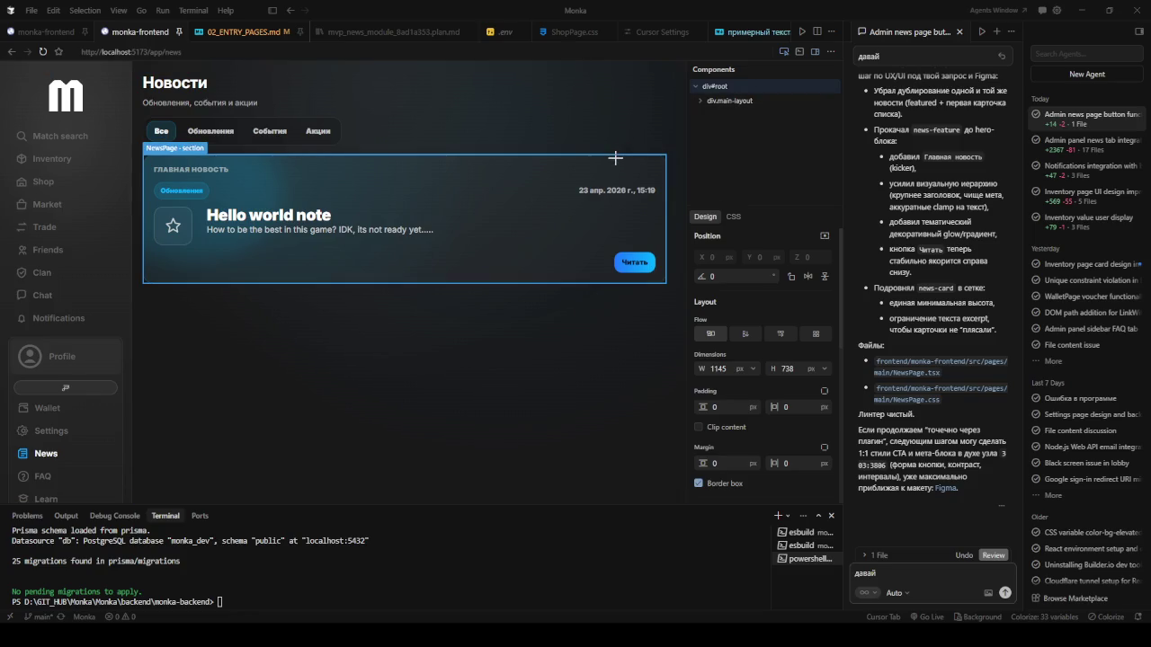
click(615, 158)
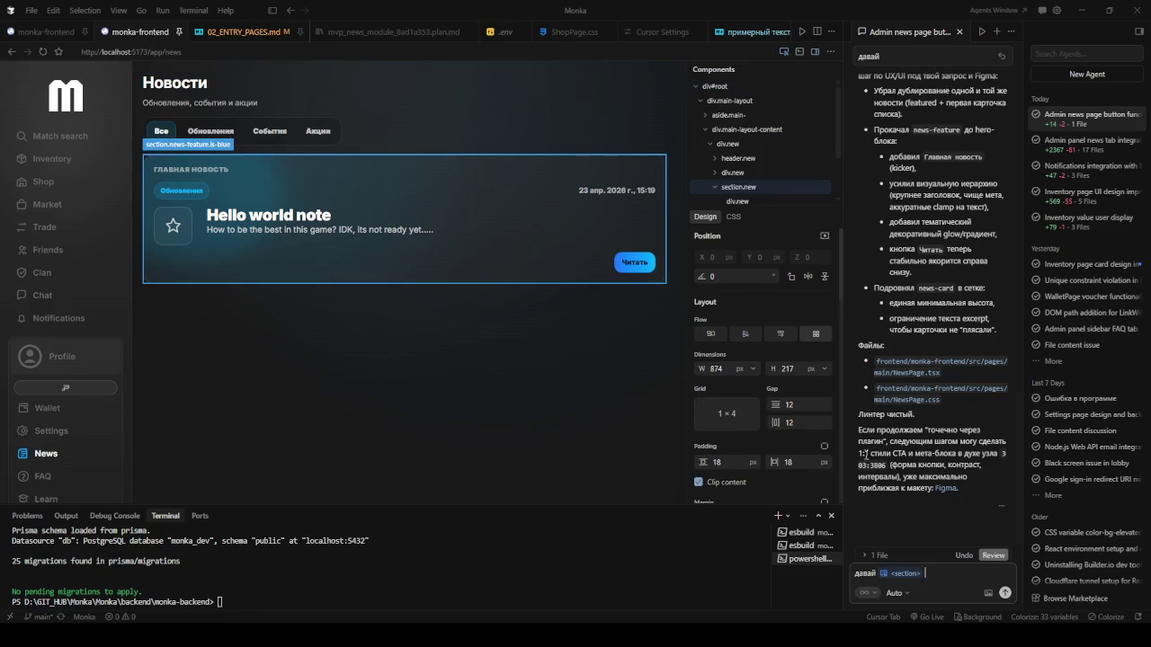
text(до)
key(BackSpace)
key(BackSpace)
key(BackSpace)
key(Return)
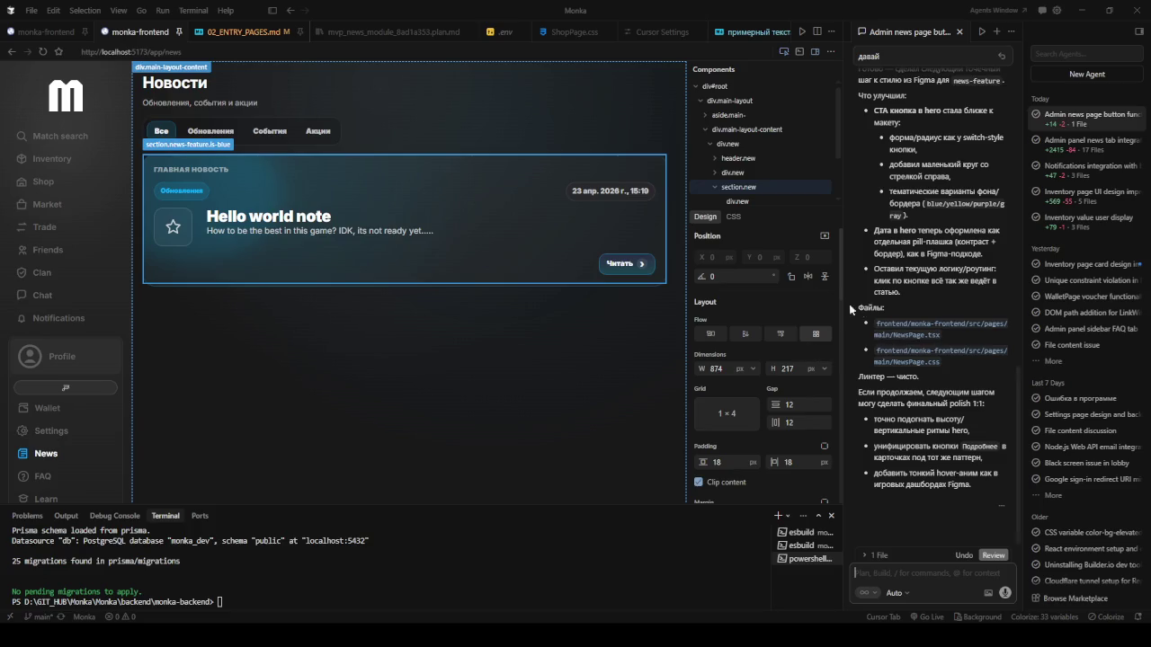
Reload the /app/news preview to check the hero card, and begin typing 'а ты куд' to the agent.
click(42, 52)
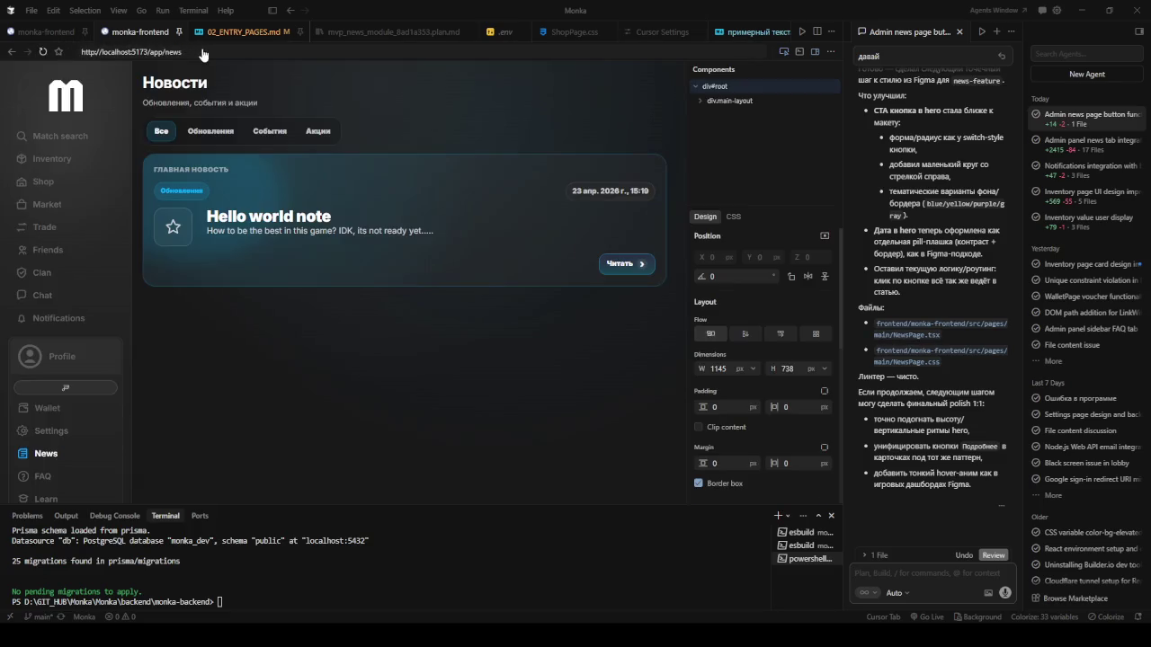
click(202, 52)
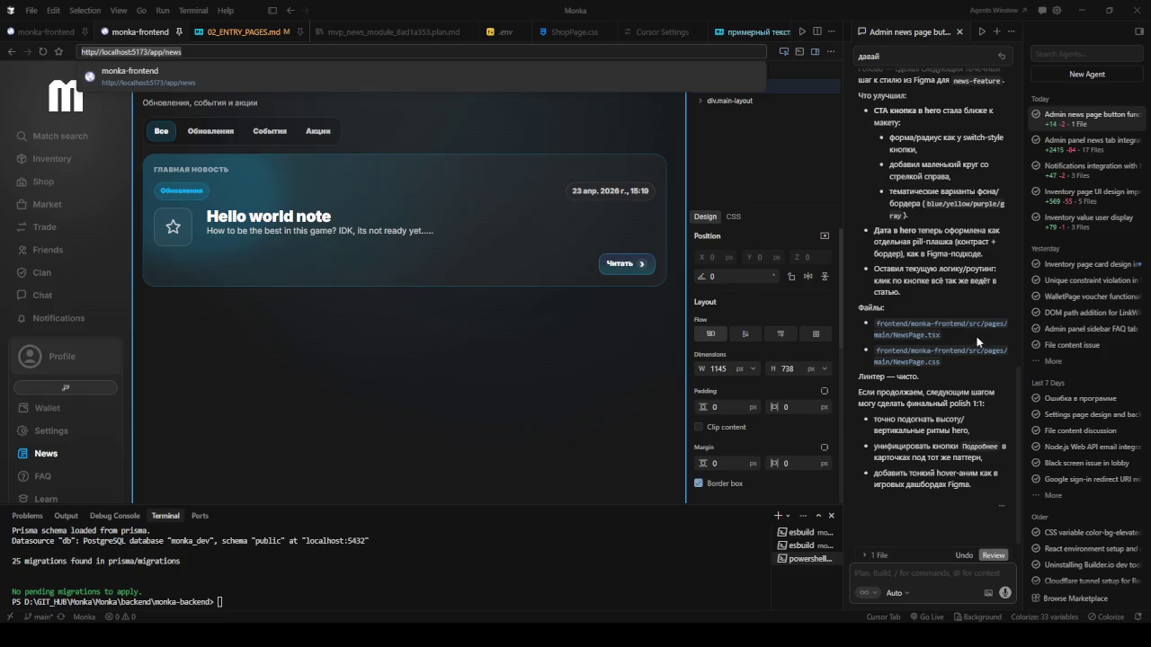
click(917, 583)
text(а ты куд)
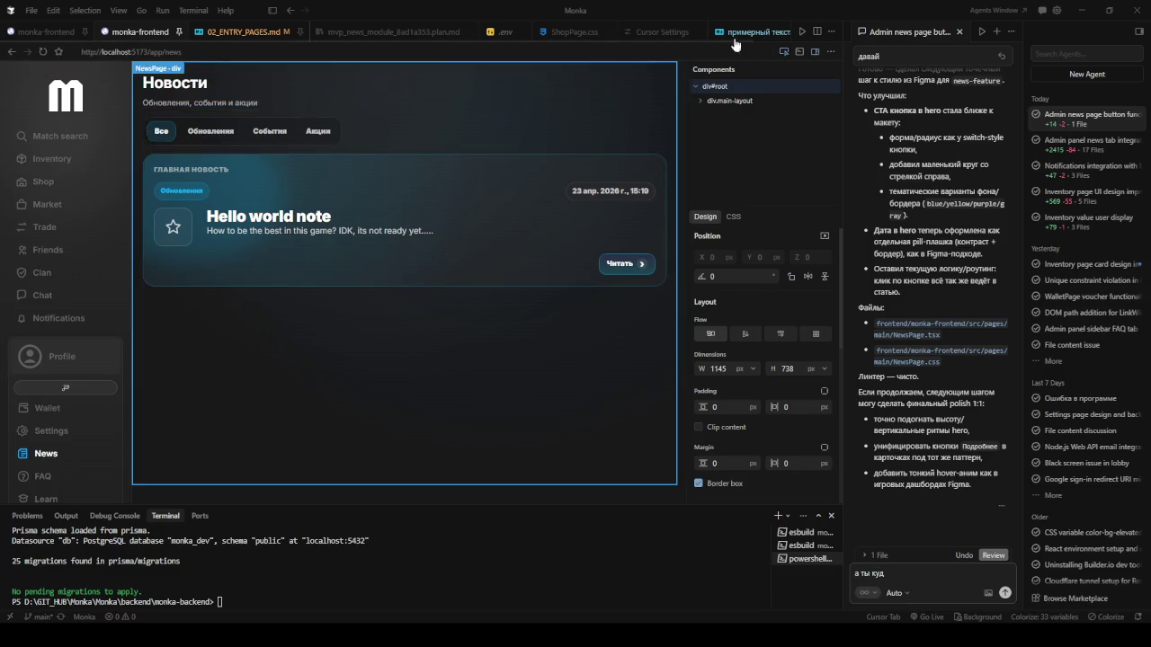
Visit every sidebar page in the preview, Match search through Settings and News, ending on FAQ.
click(49, 136)
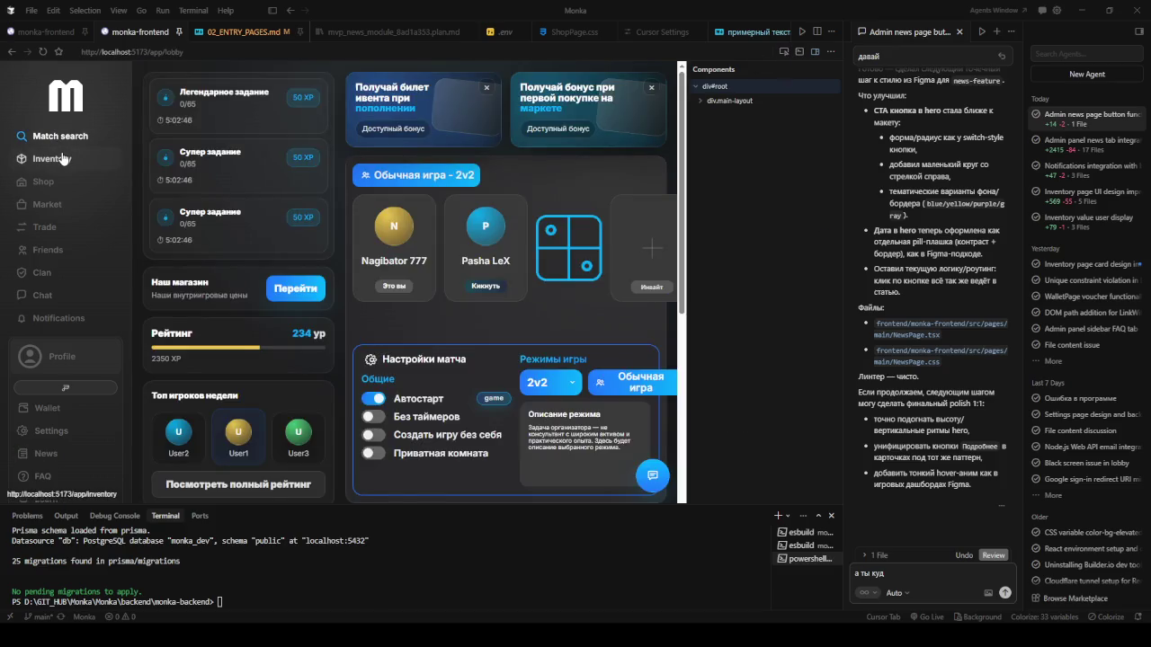
click(60, 160)
click(61, 184)
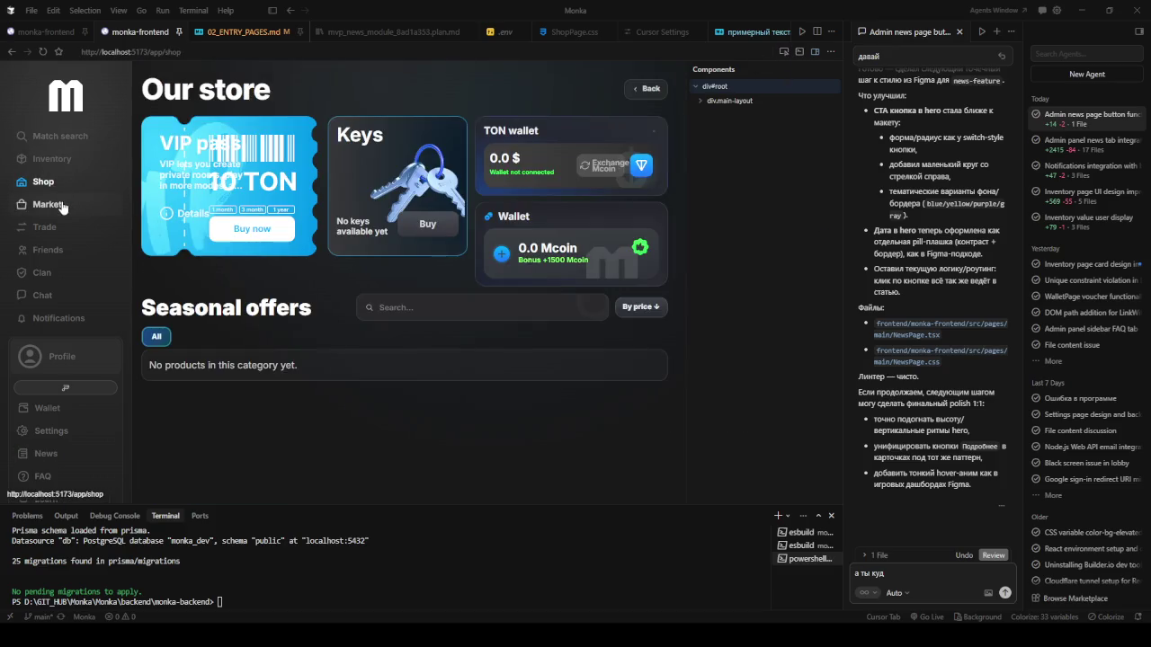
click(65, 205)
click(814, 56)
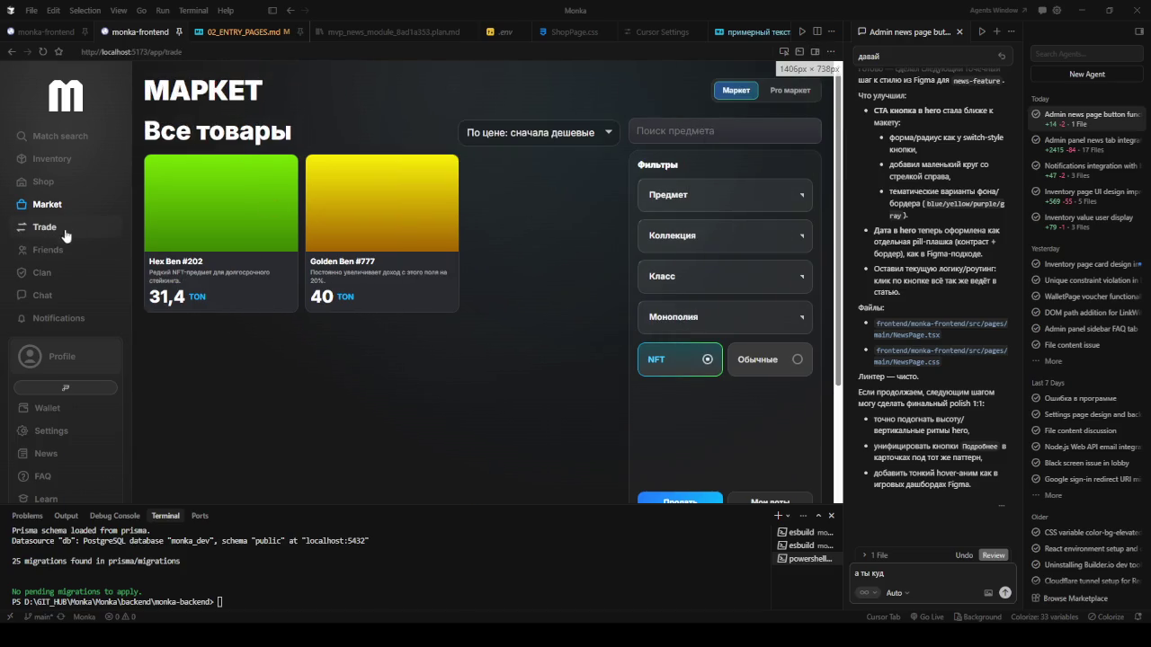
click(49, 227)
click(56, 274)
click(49, 296)
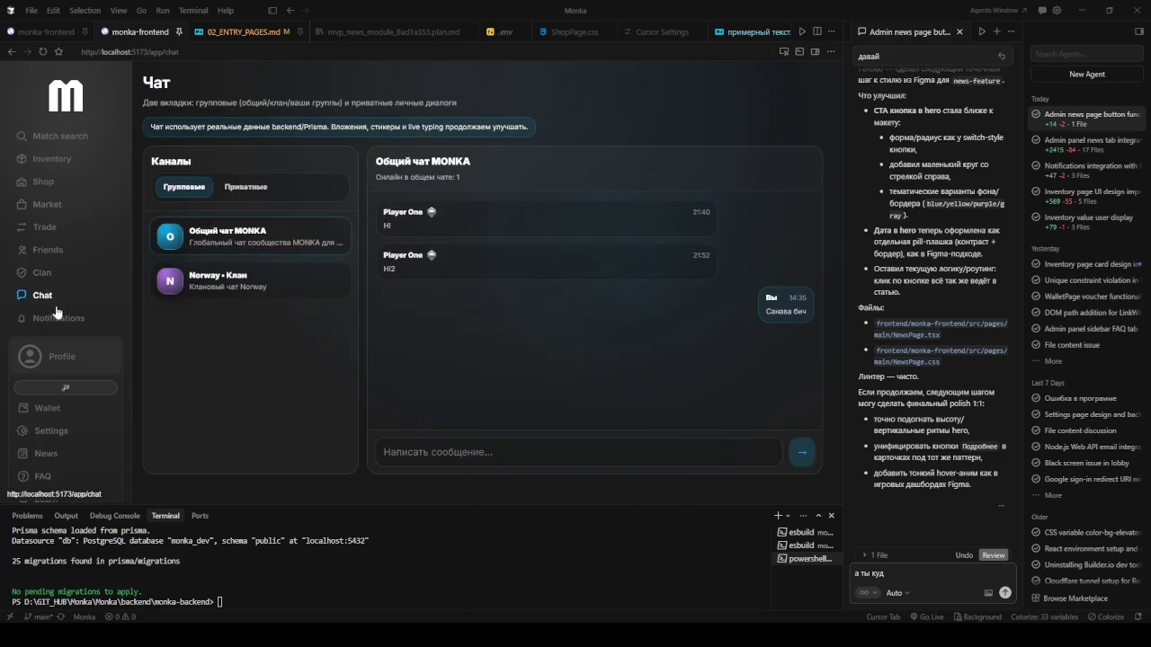
click(55, 320)
click(58, 357)
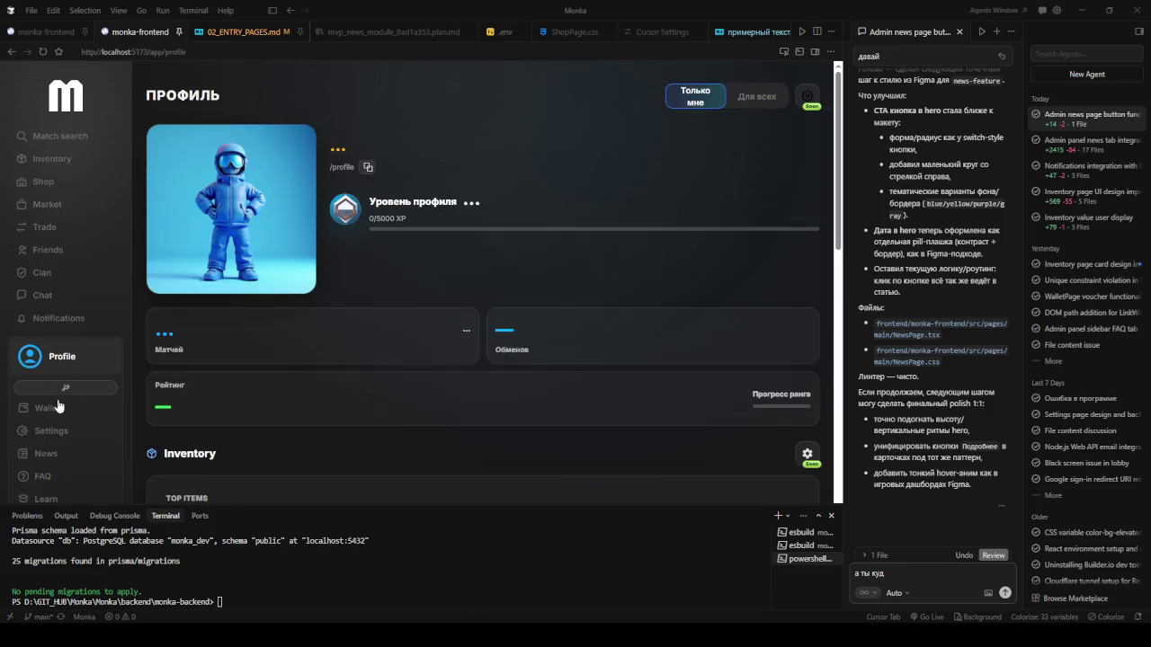
click(50, 408)
click(52, 431)
click(54, 453)
click(45, 476)
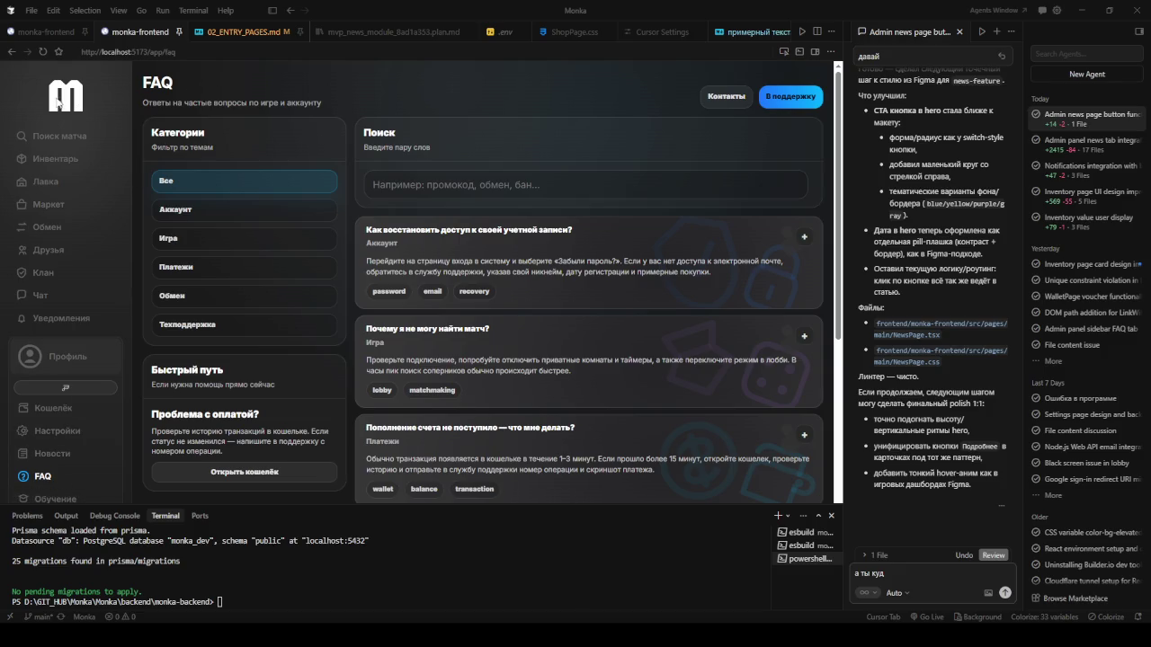
scroll(374, 121, down, 3)
Scroll through the FAQ page and agent chat history, then return the preview to News.
scroll(375, 121, down, 1)
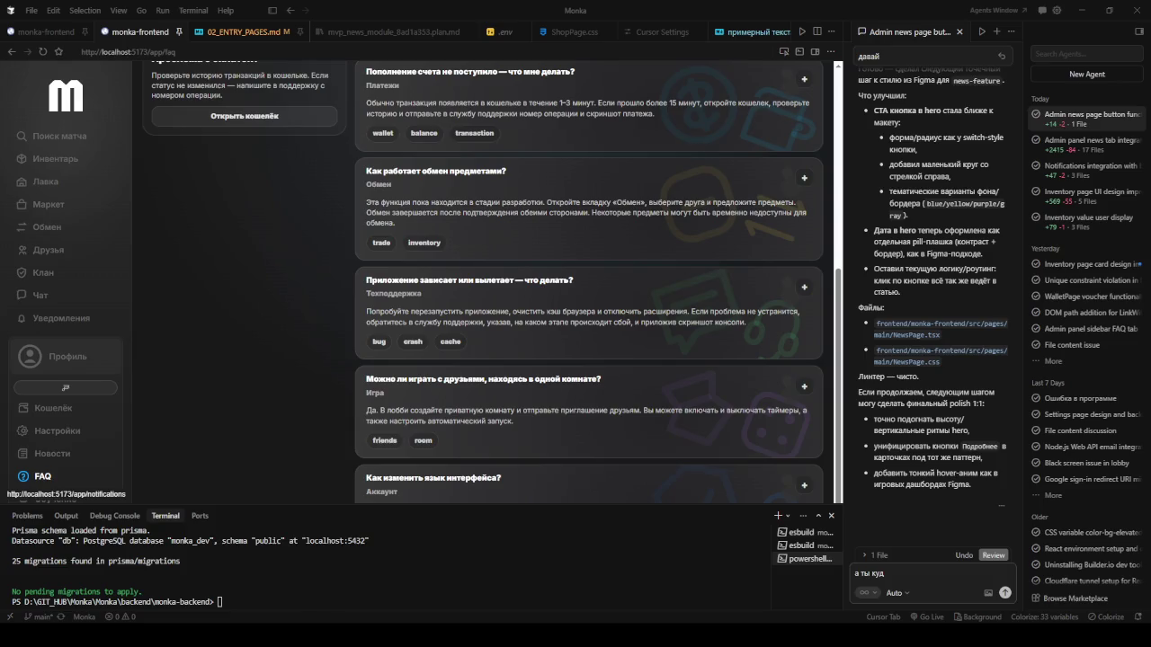
scroll(929, 316, up, 3)
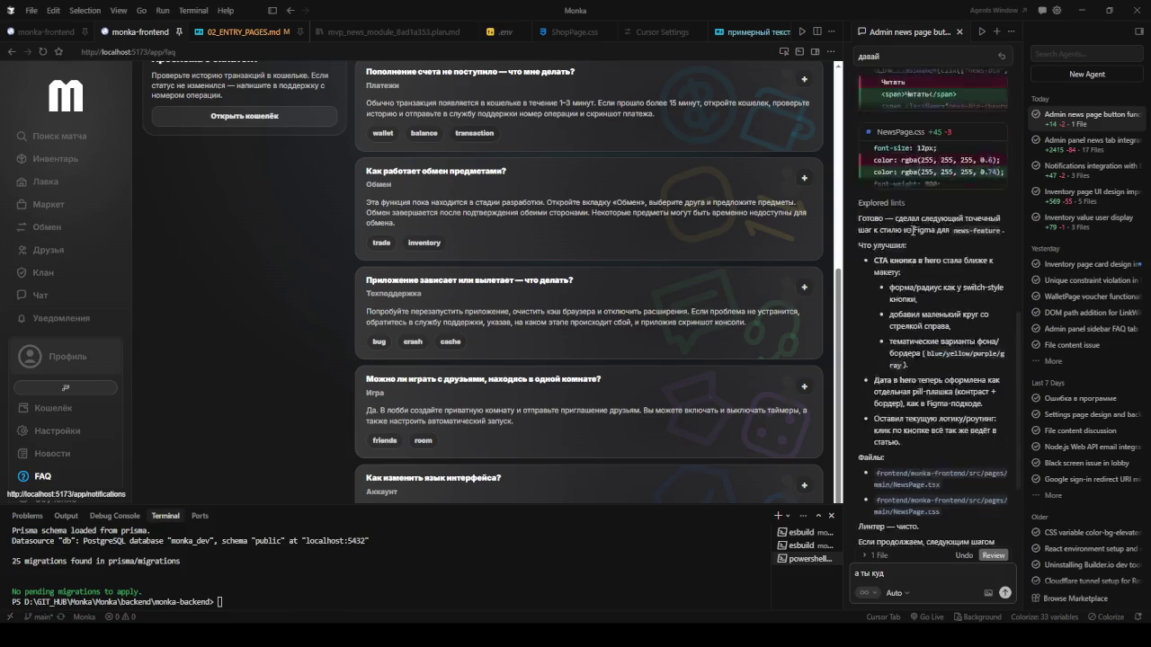
scroll(929, 316, up, 2)
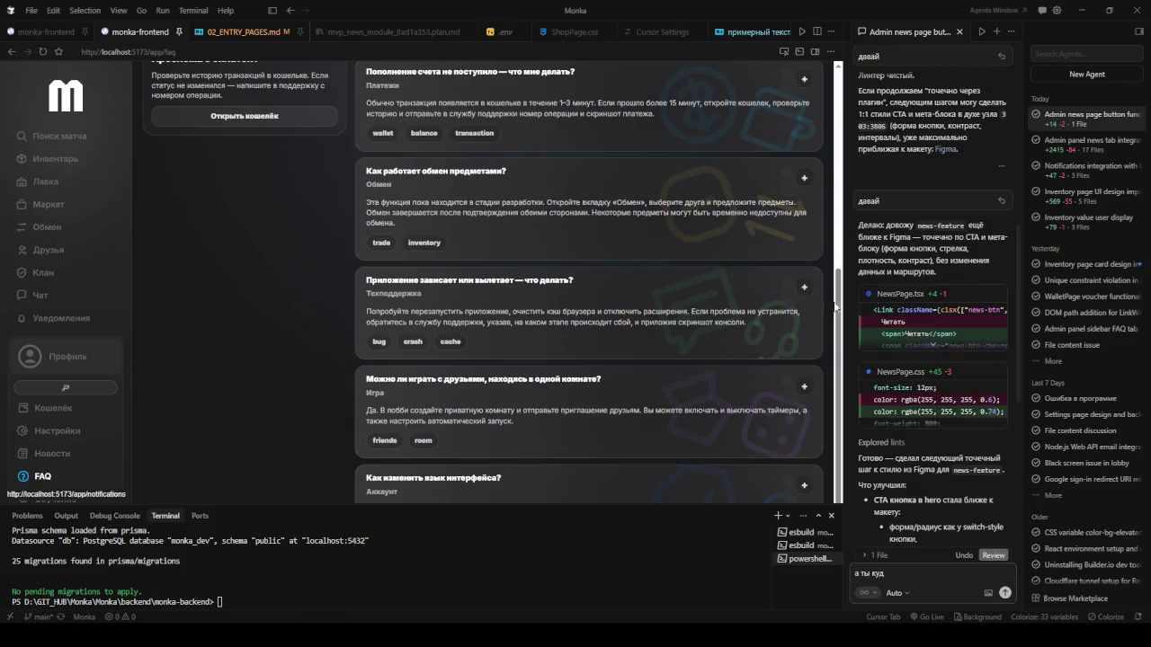
scroll(594, 315, up, 4)
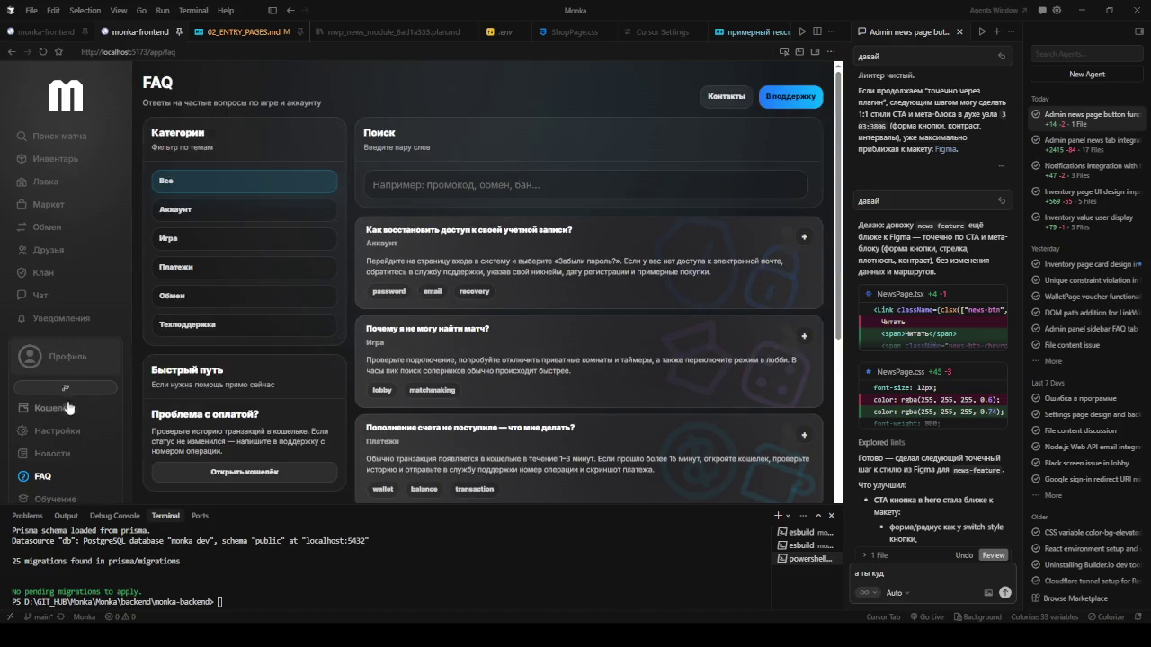
click(54, 453)
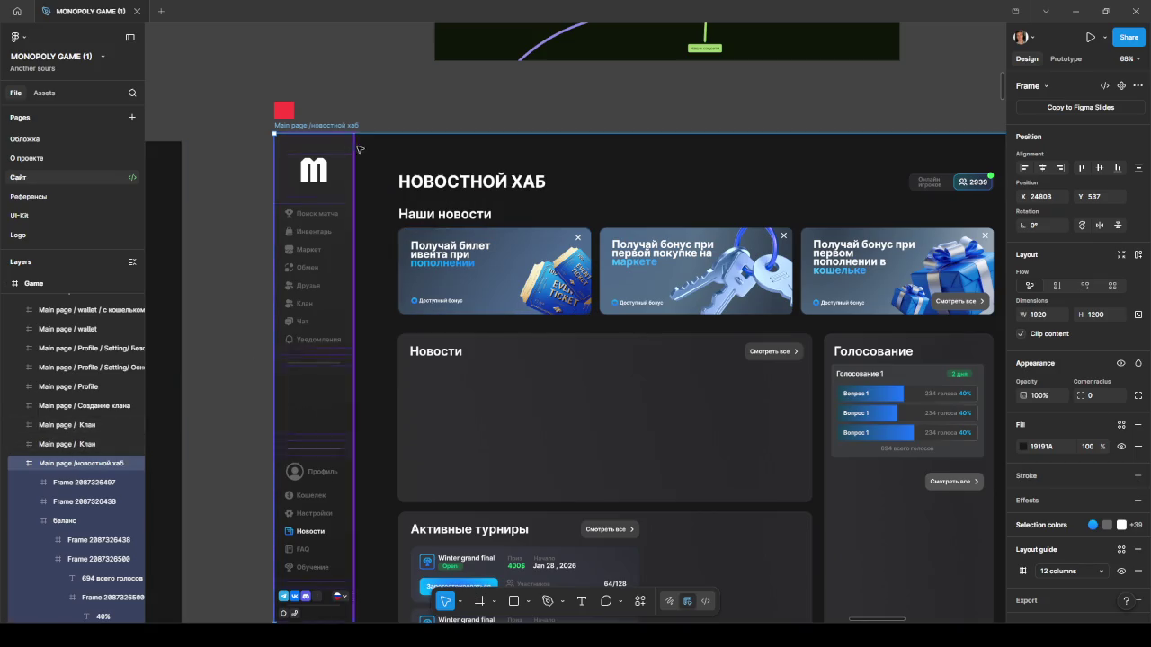
Copy a link to the 'Main page /новостной хаб' frame via Copy/Paste as > Copy link to selection.
right_click(371, 138)
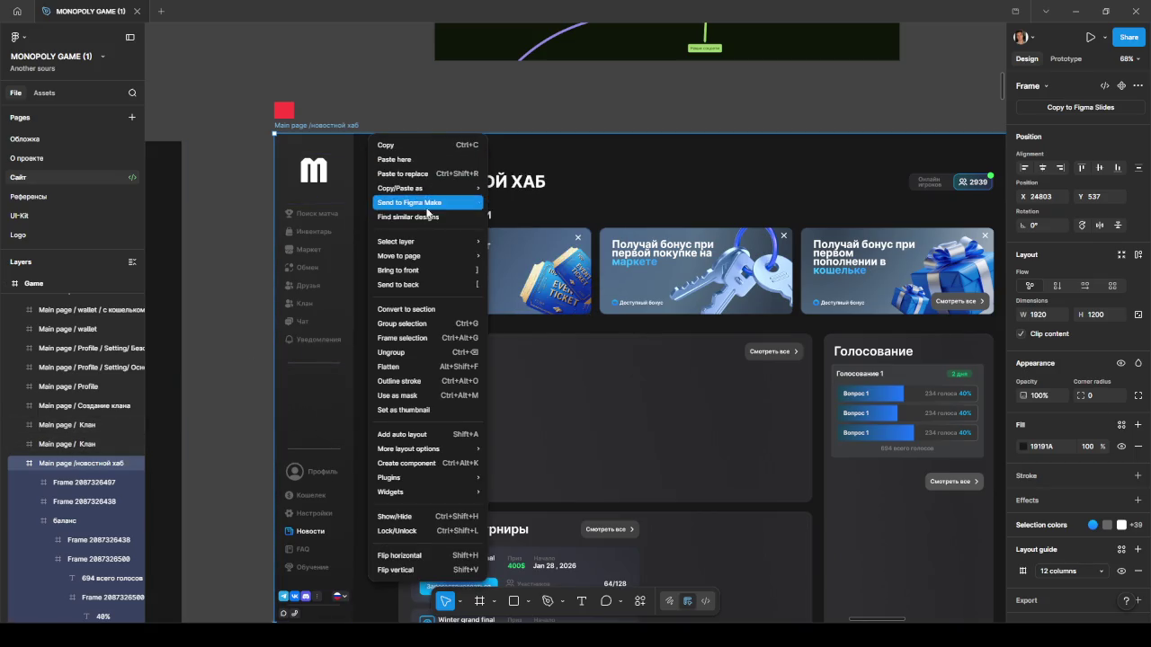
mouse_move(400, 188)
click(514, 219)
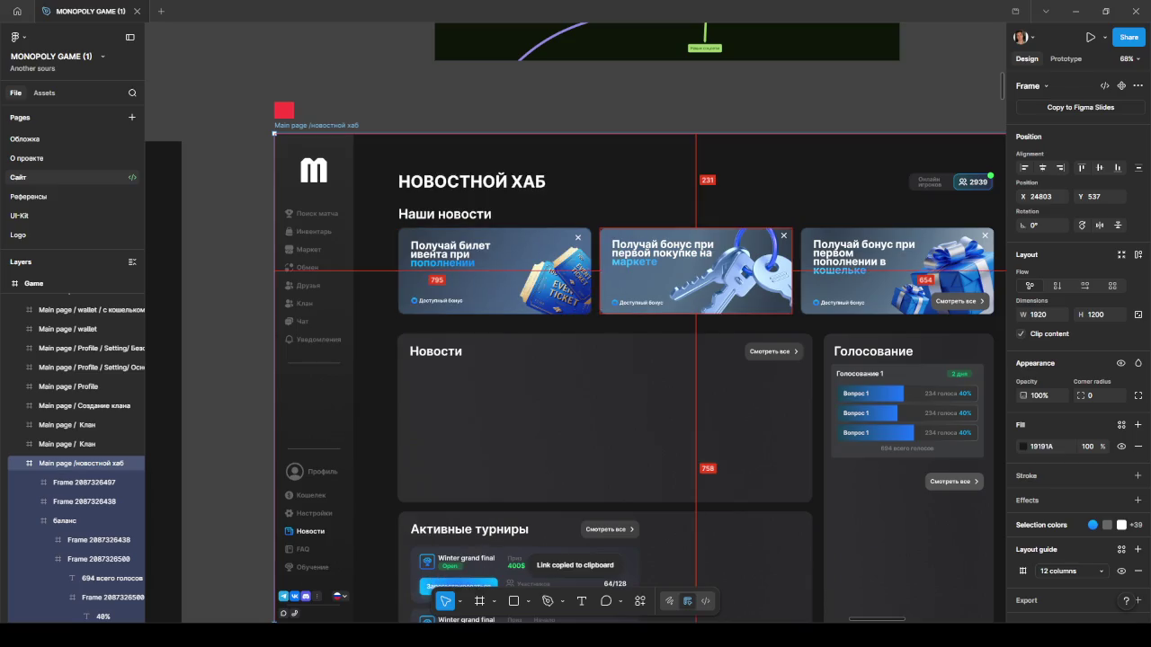
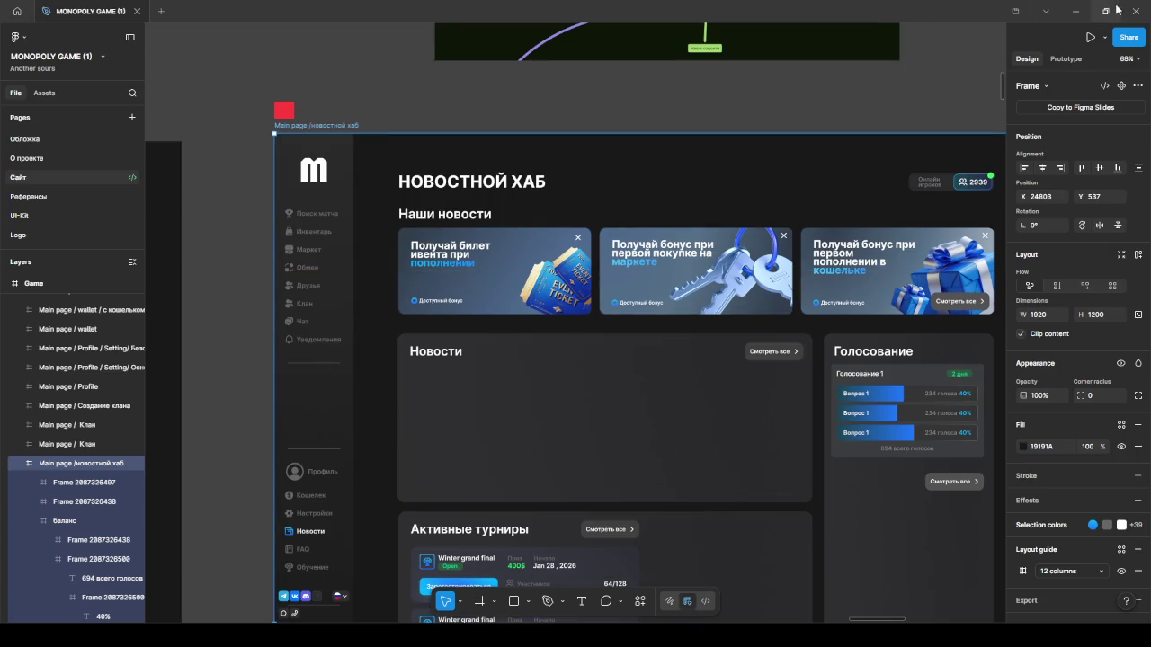
Minimize Figma to bring the Cursor editor and its news page preview forward.
click(1079, 10)
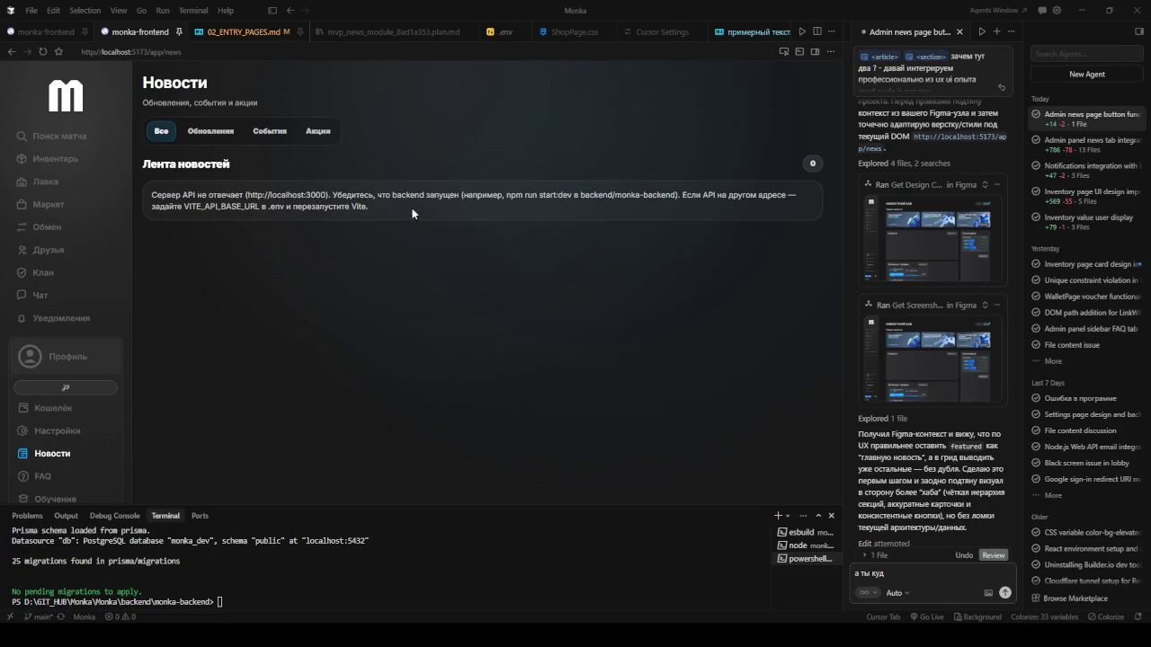
Reload the news preview so the 'Hello world note' hero appears, then return to Figma.
scroll(935, 404, down, 5)
scroll(953, 452, down, 5)
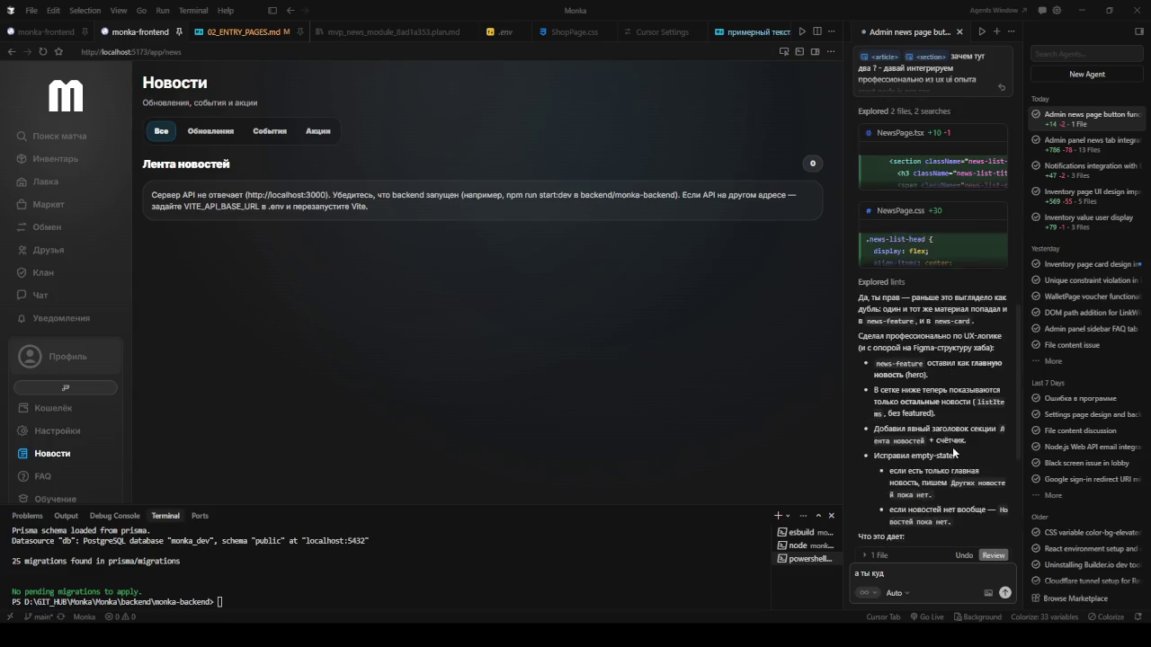
scroll(953, 452, down, 5)
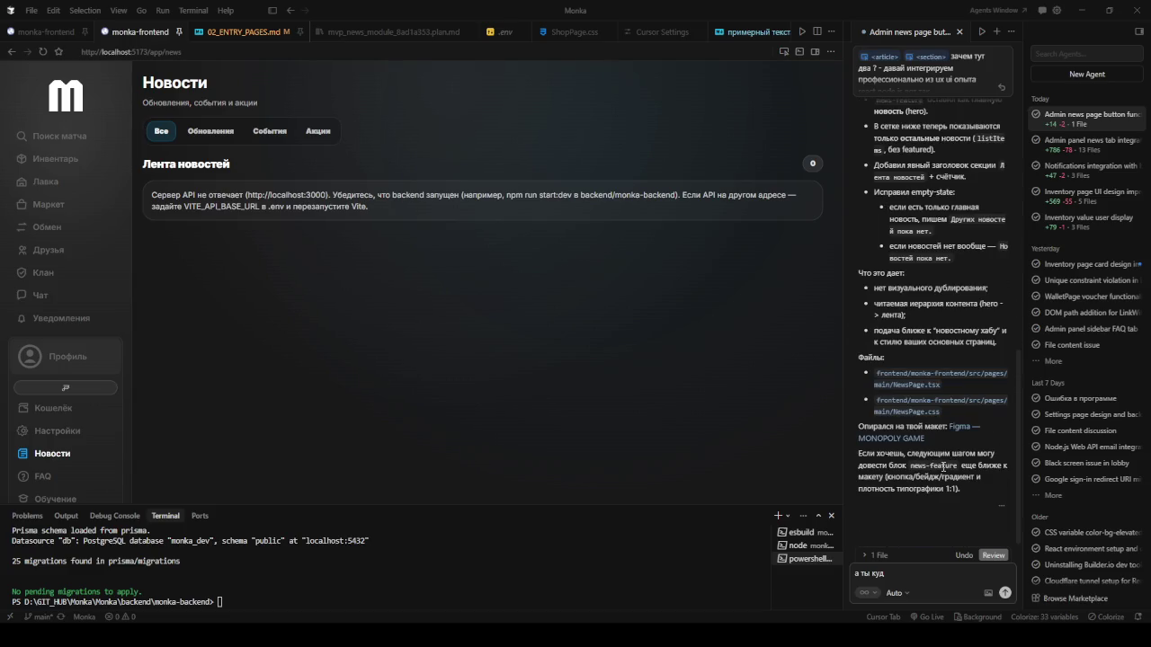
click(43, 51)
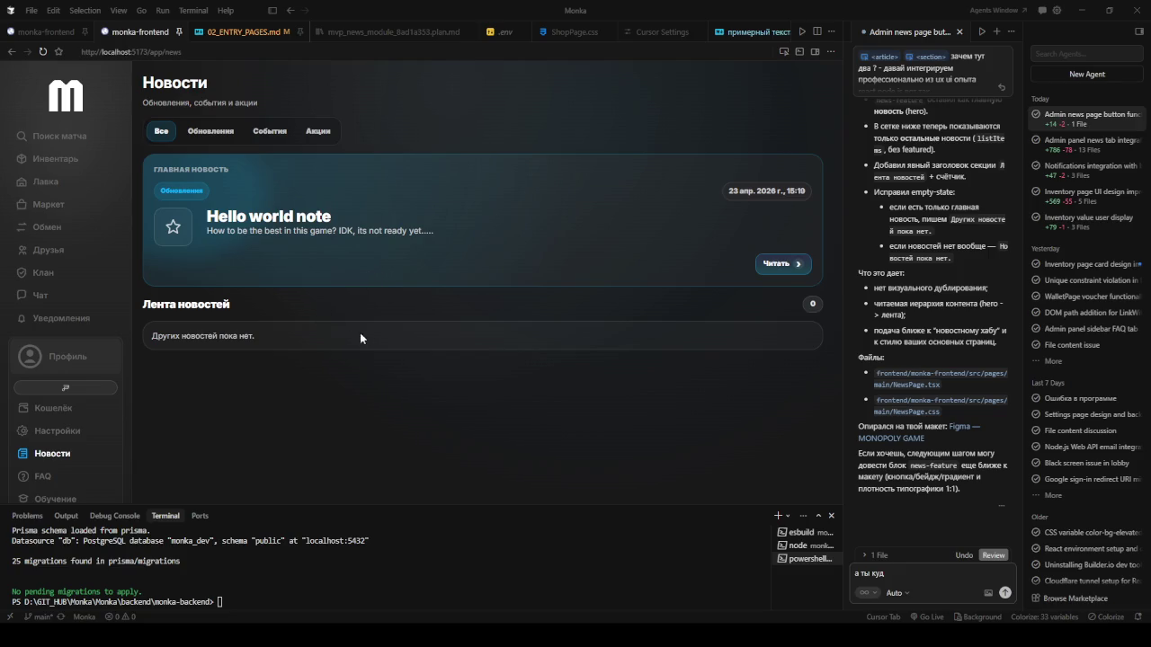
key(alt+Tab)
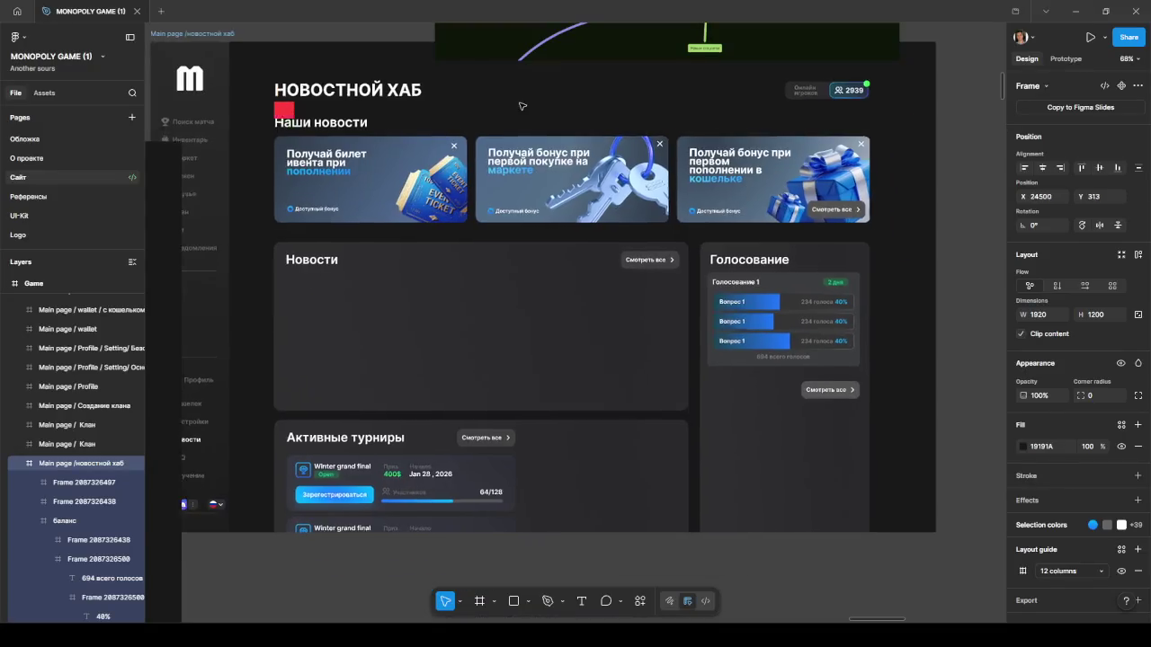
Undo the accidental frame move, fit the news-hub frame in view, and enter Dev Mode.
drag(616, 205, 545, 116)
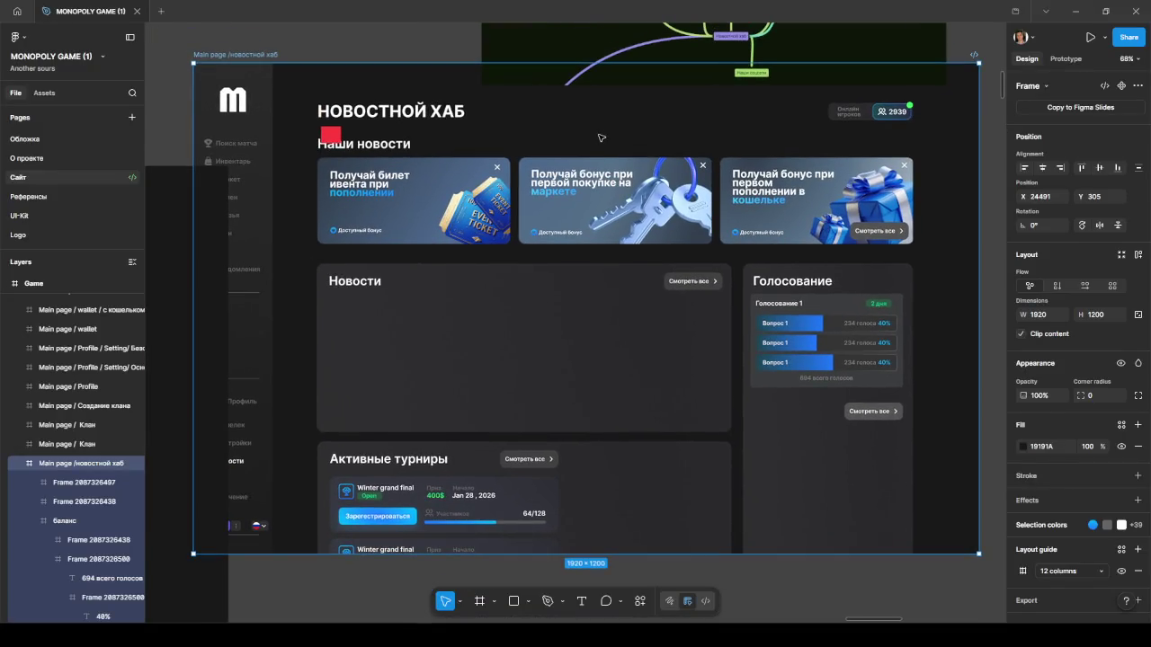
key(ctrl+z)
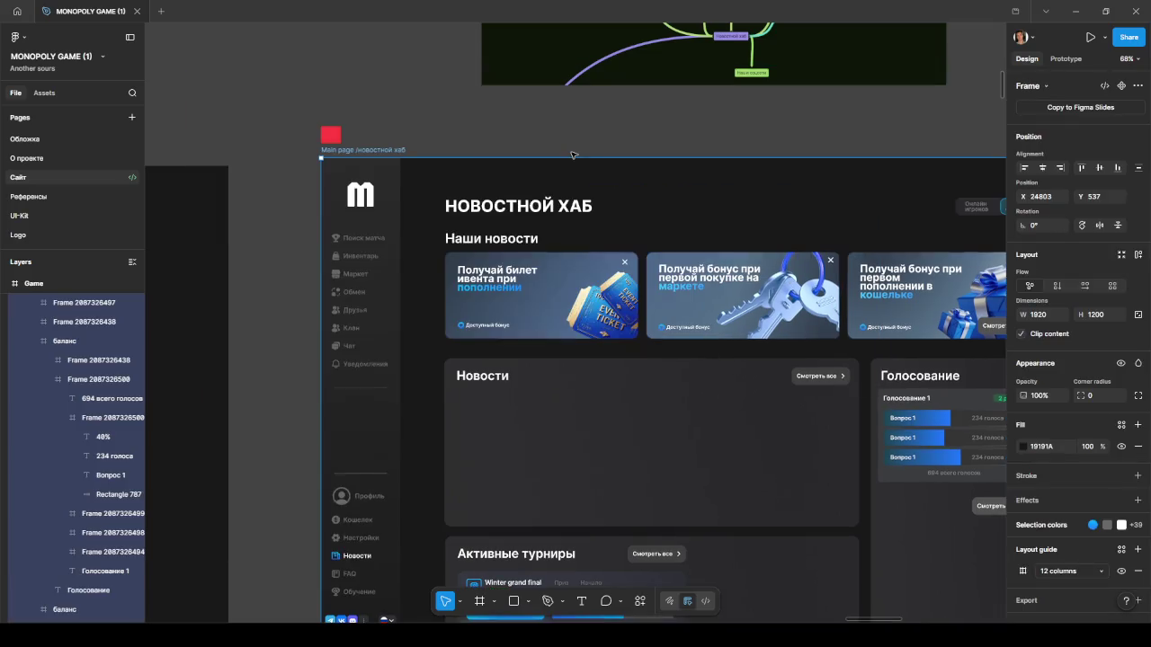
key(shift+2)
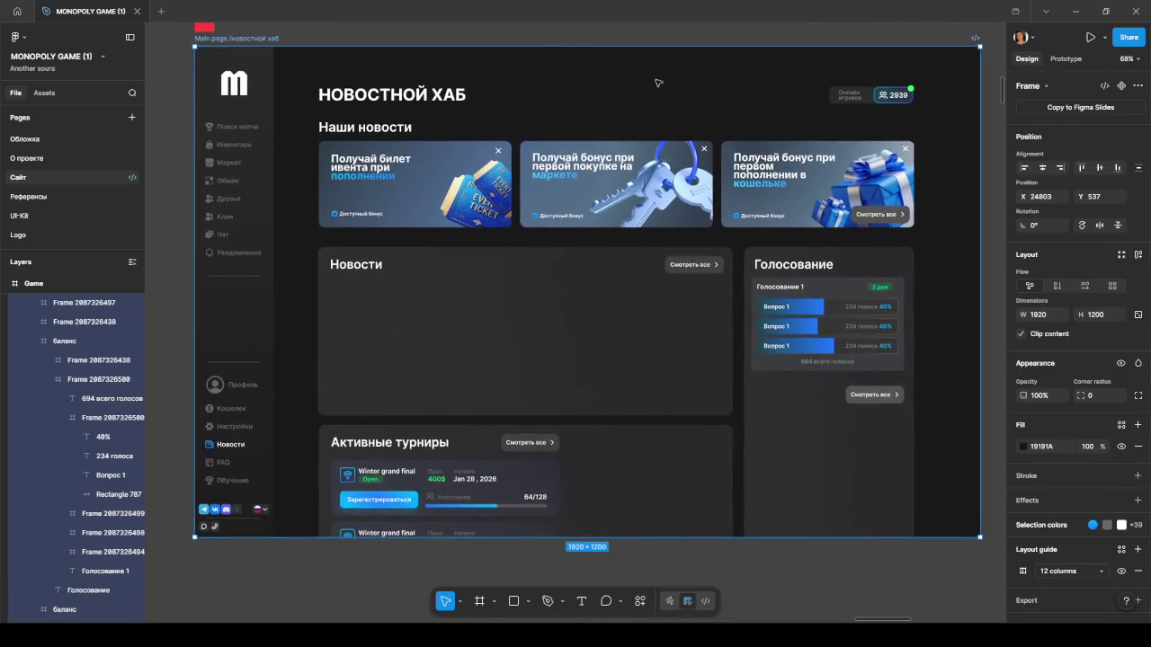
click(1002, 148)
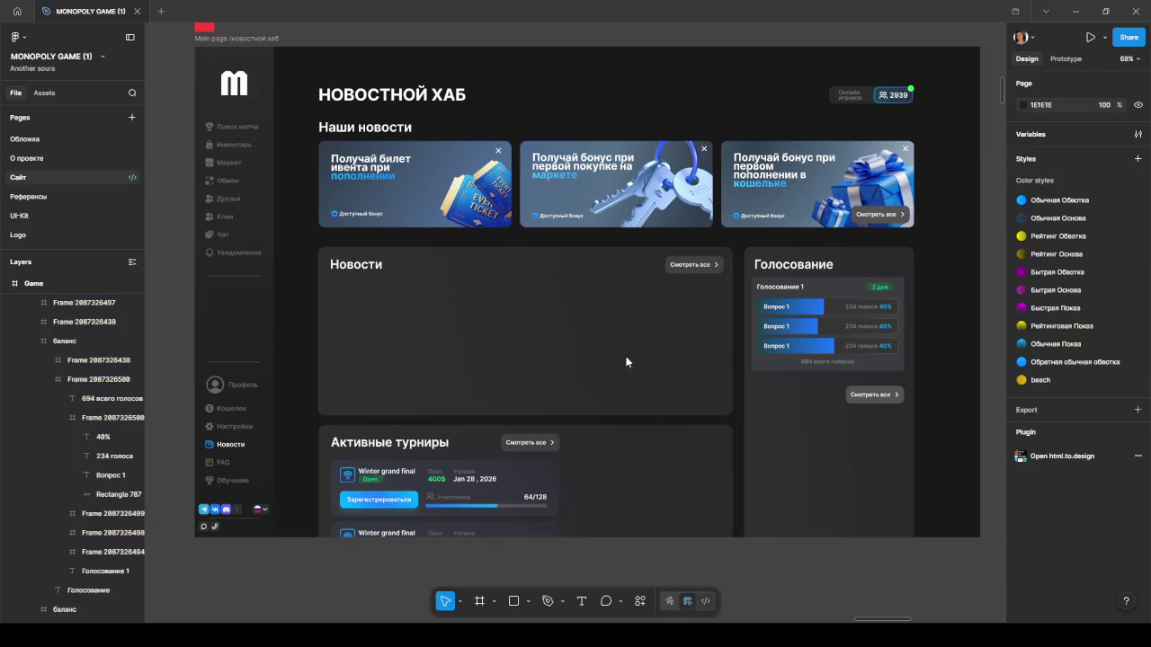
key(shift+d)
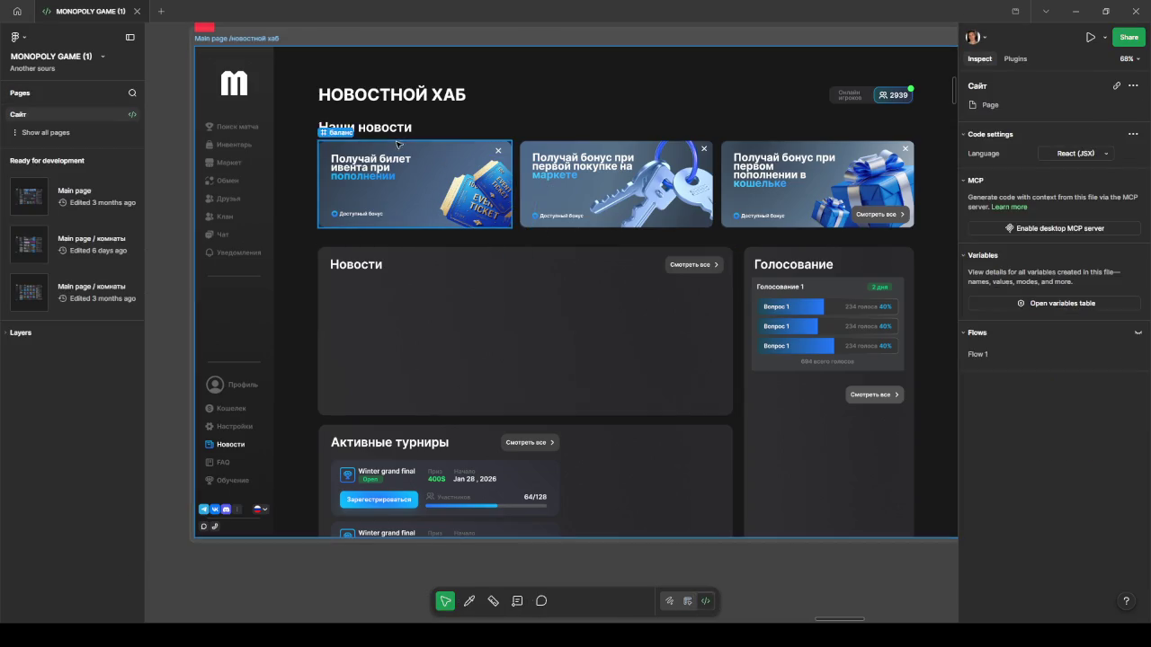
scroll(621, 113, right, 3)
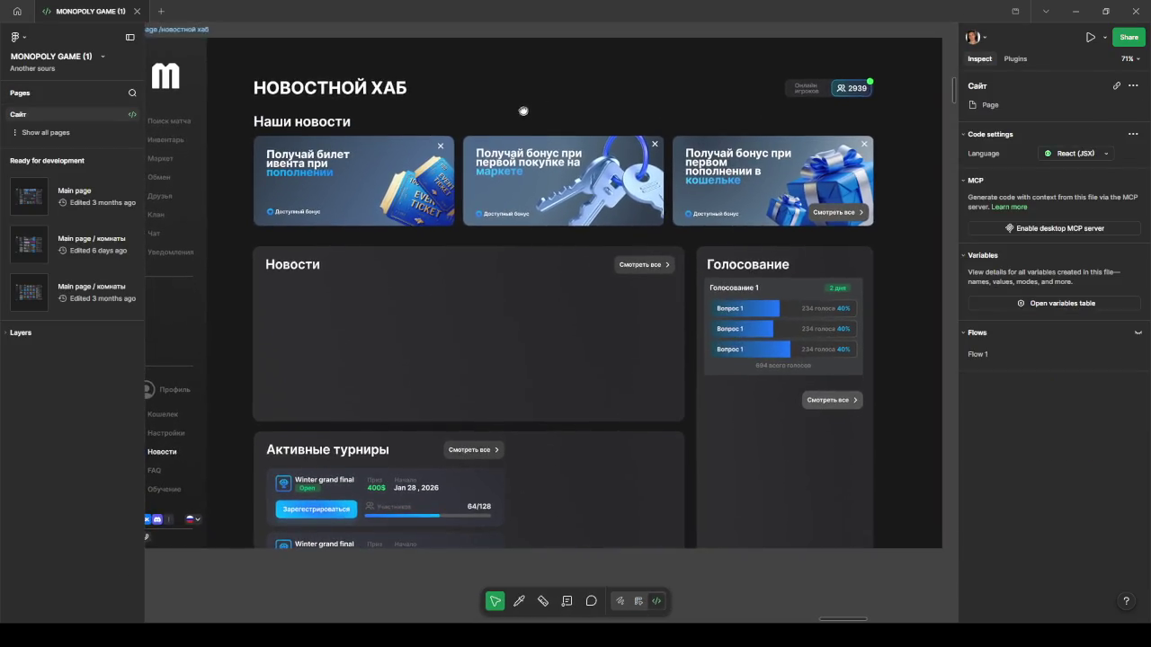
scroll(524, 114, down, 2)
scroll(526, 103, down, 2)
scroll(527, 90, down, 1)
scroll(527, 89, down, 2)
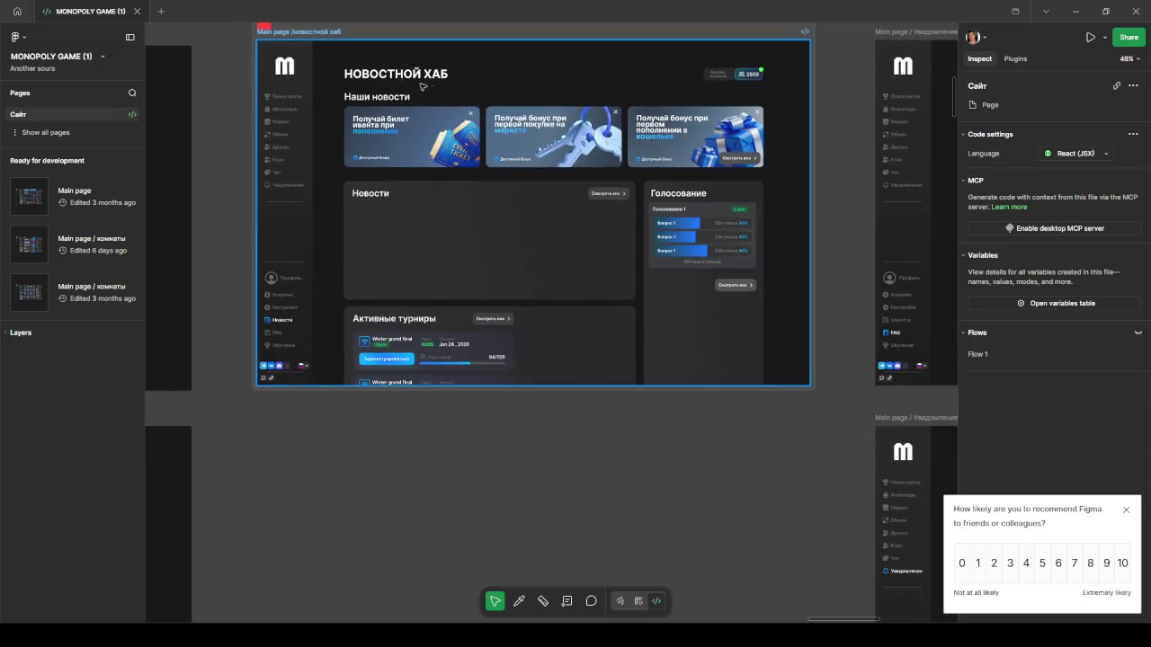
click(382, 79)
scroll(369, 153, up, 3)
key(Escape)
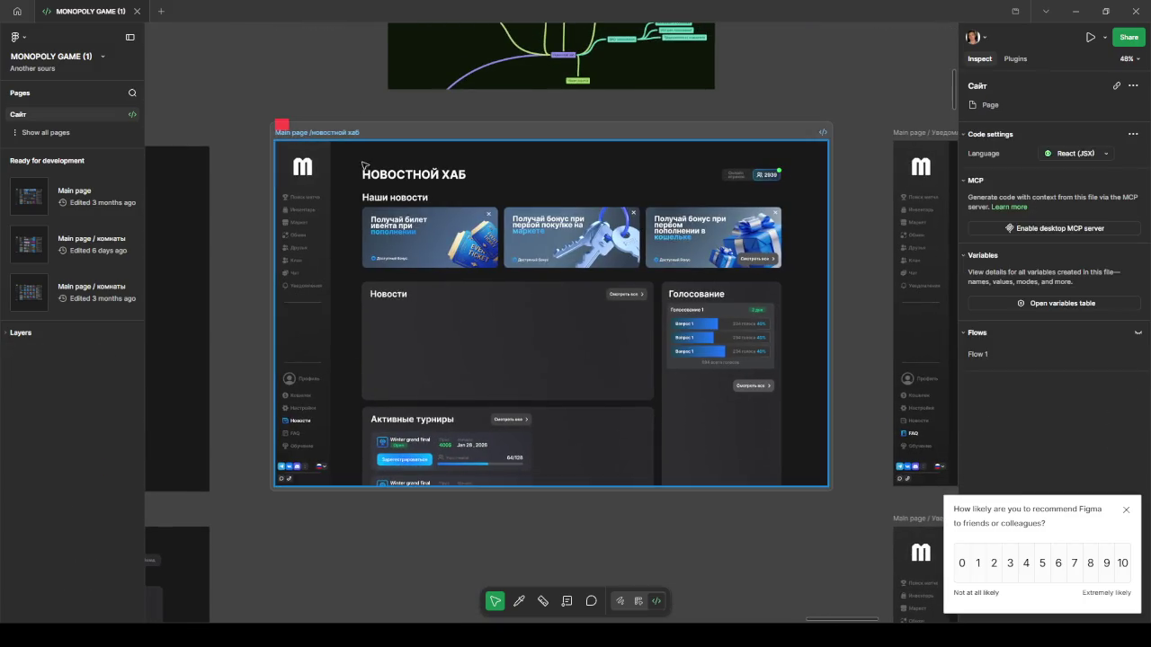
scroll(363, 164, left, 1)
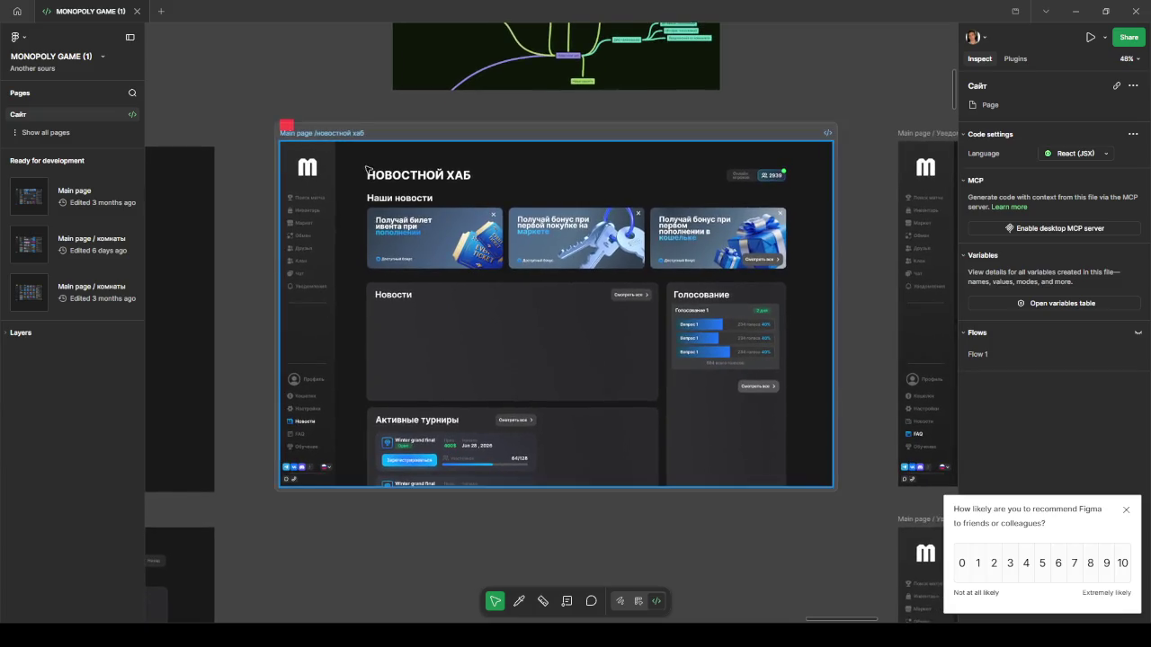
scroll(366, 169, down, 2)
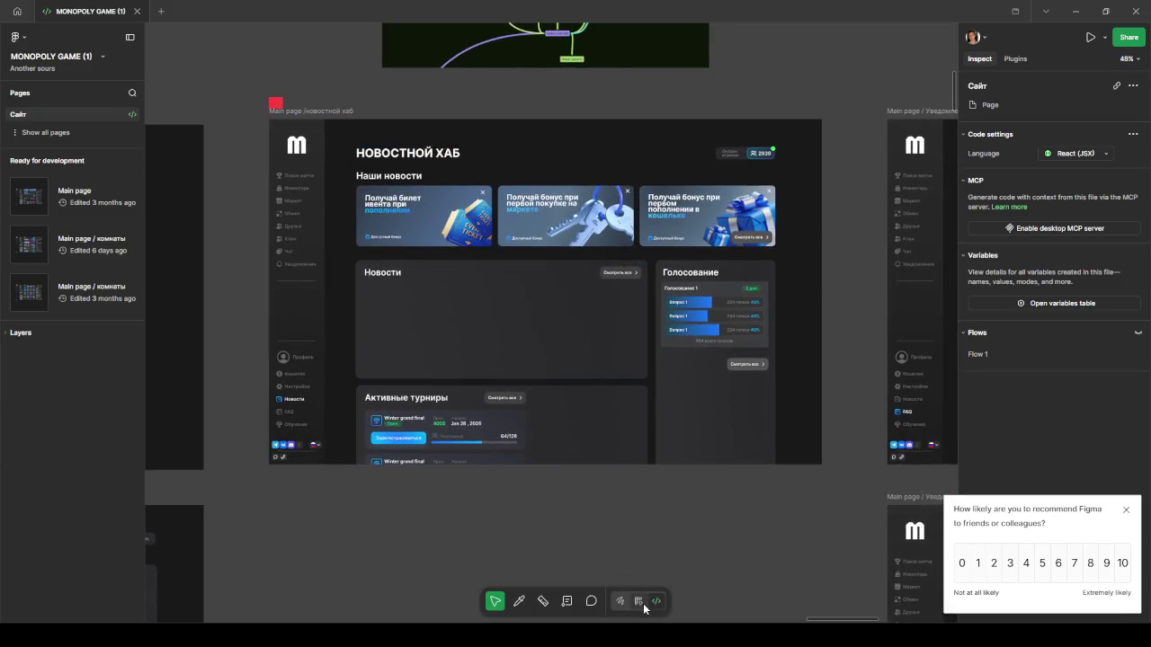
key(shift+d)
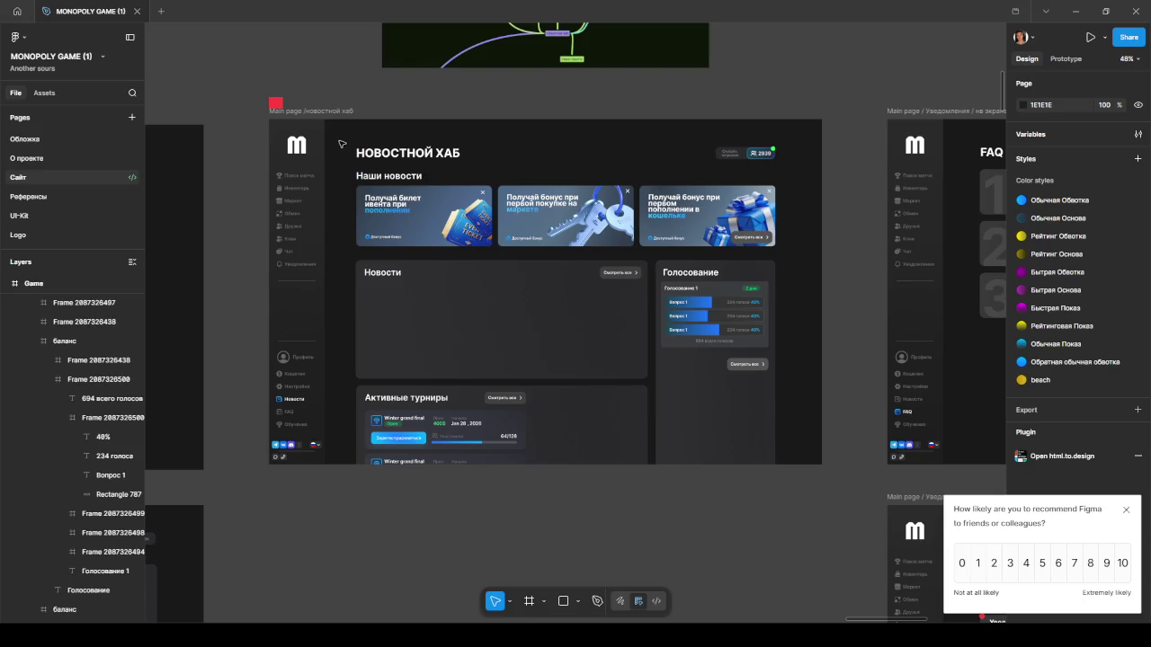
Group the news-hub content layers into 'Group 3115' and copy a link to it.
mouse_move(352, 143)
mouse_down()
mouse_move(778, 435)
mouse_move(780, 457)
mouse_up()
key(ctrl+g)
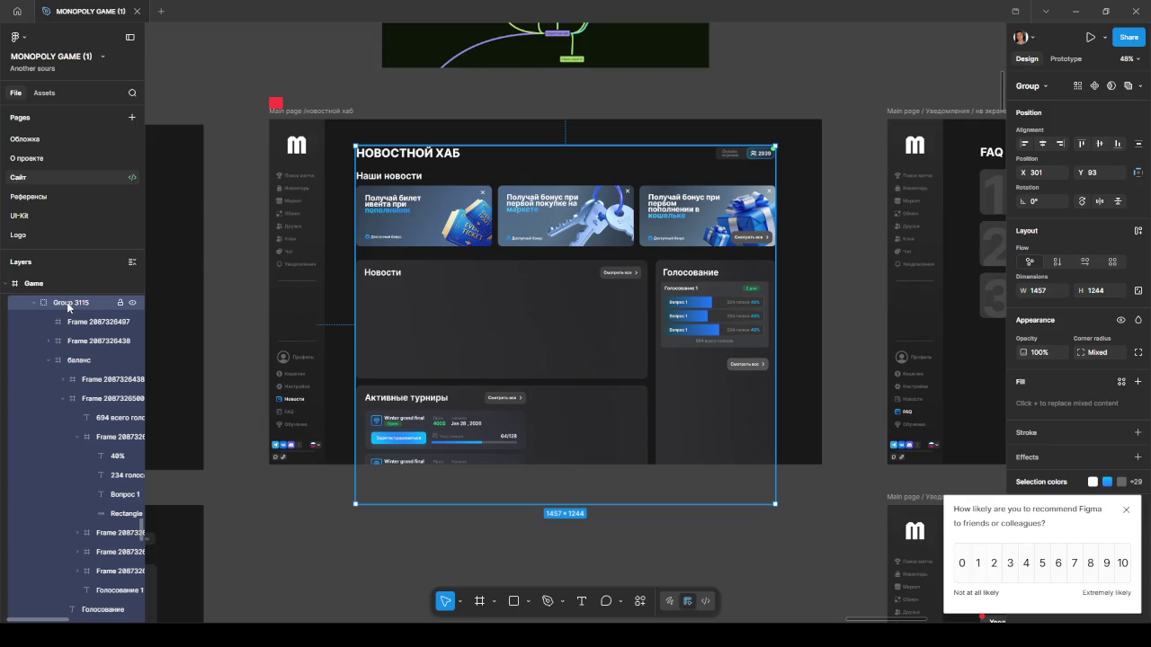
right_click(614, 206)
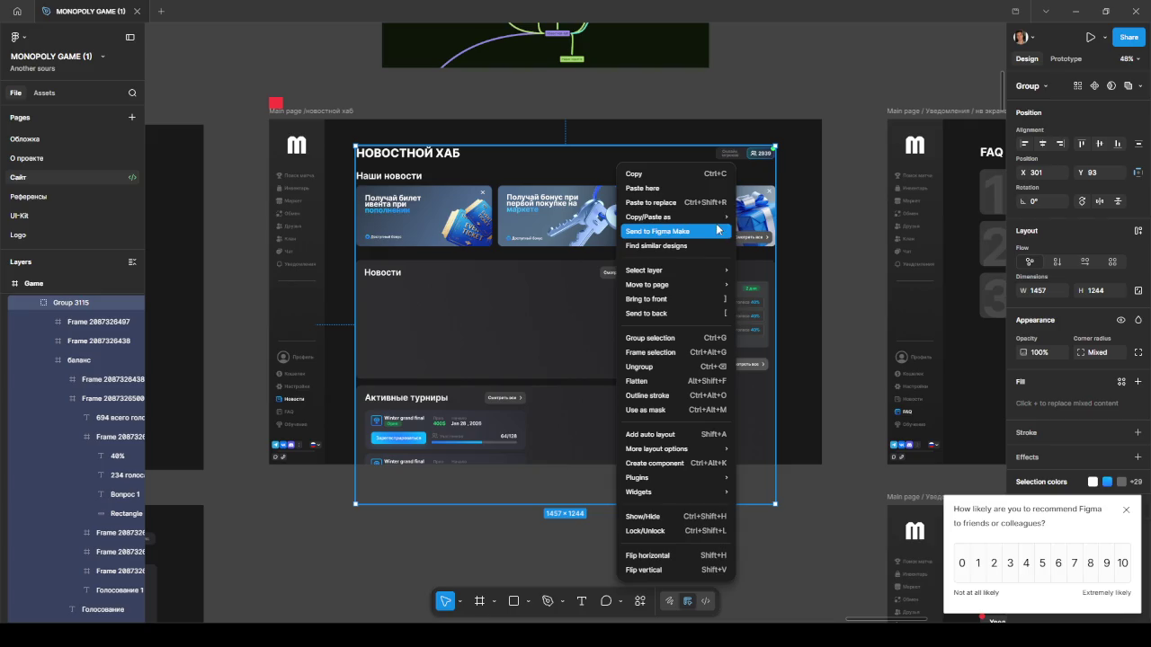
mouse_move(674, 217)
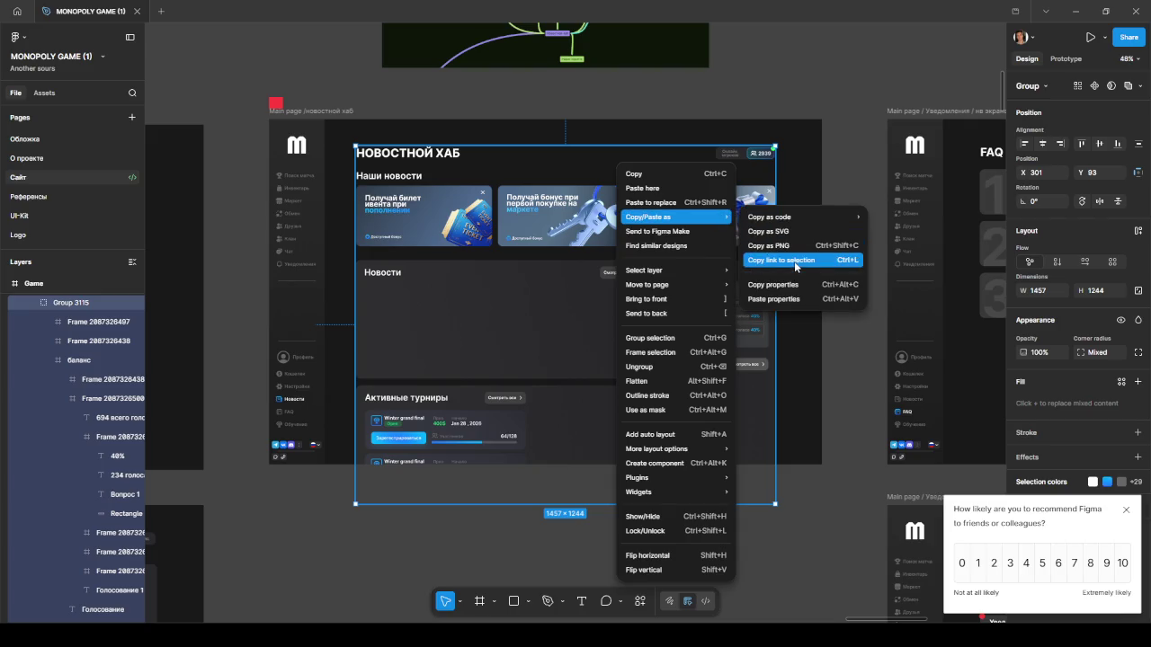
click(794, 260)
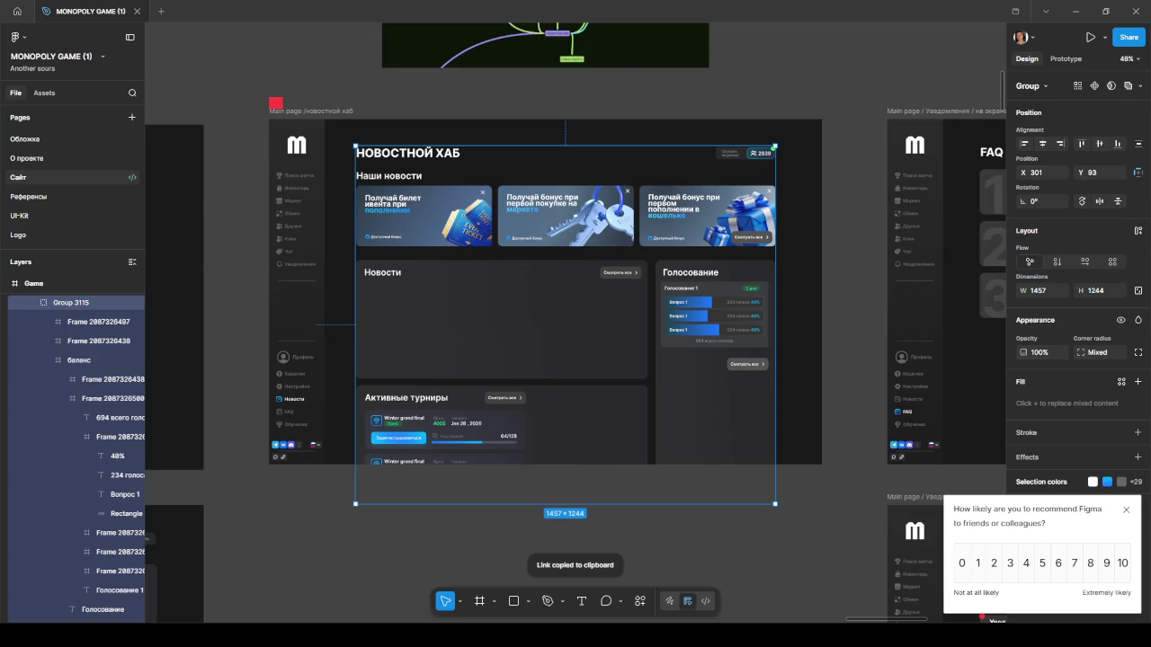
Deselect Group 3115 and zoom out to about 18% over the Сайт page's design frames.
scroll(359, 453, down, 5)
click(438, 519)
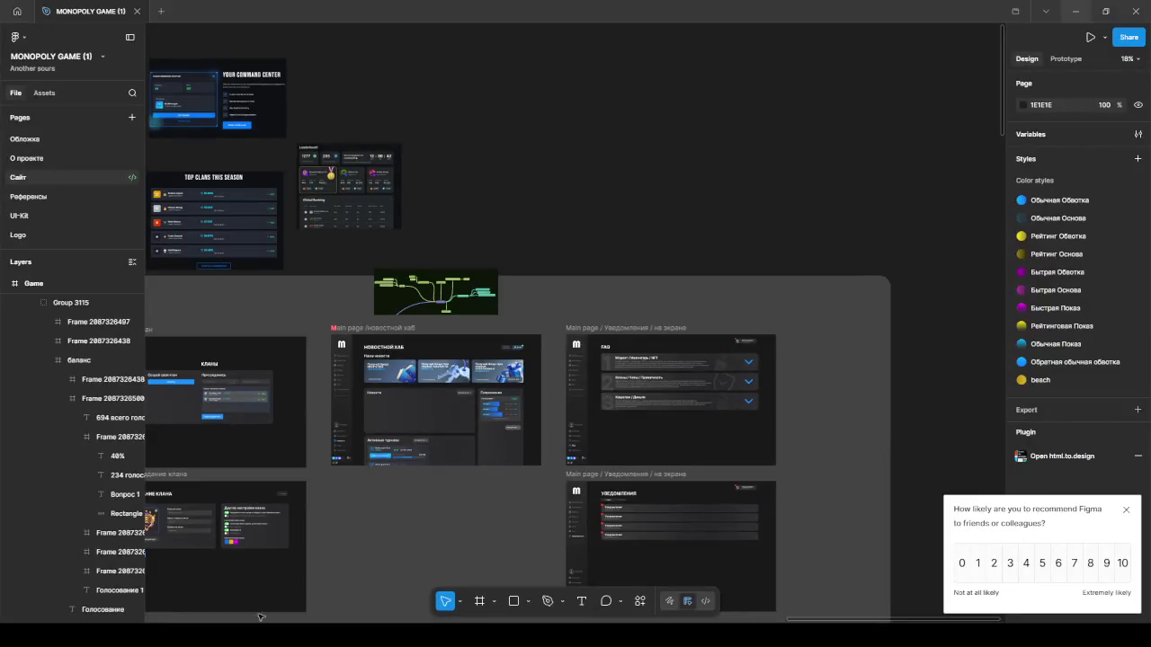
Dismiss the recommendation survey and zoom out to show every Сайт screen plus the Game frame.
scroll(503, 210, up, 3)
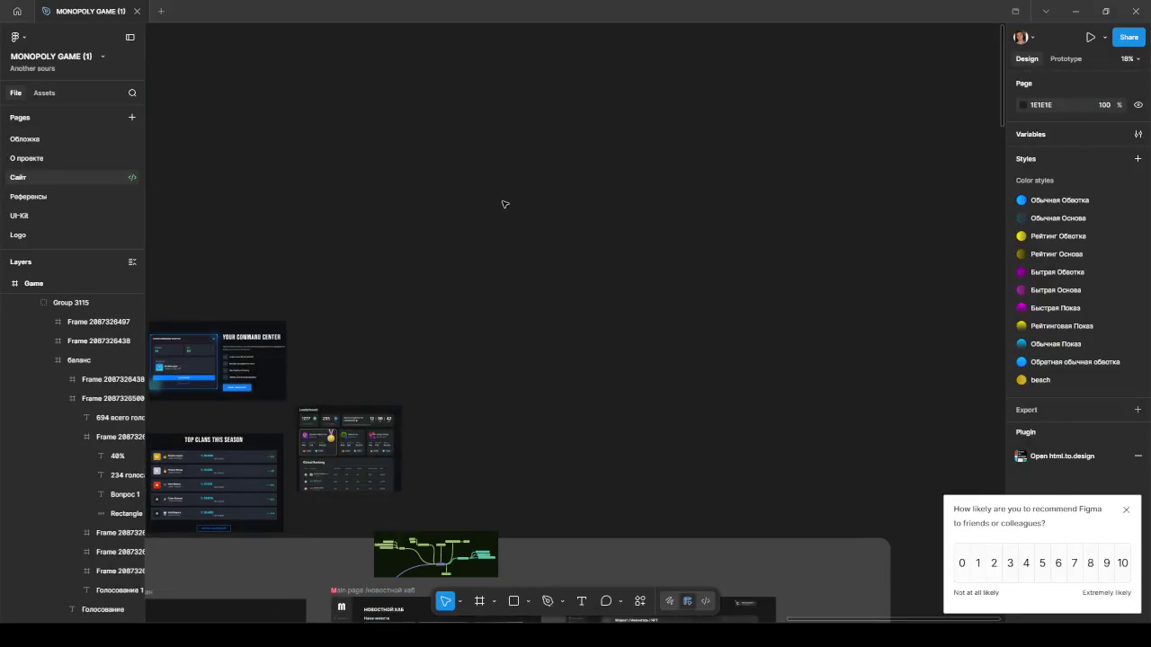
scroll(555, 216, up, 1)
ctrl+scroll(581, 221, down, 3)
ctrl+scroll(463, 306, down, 3)
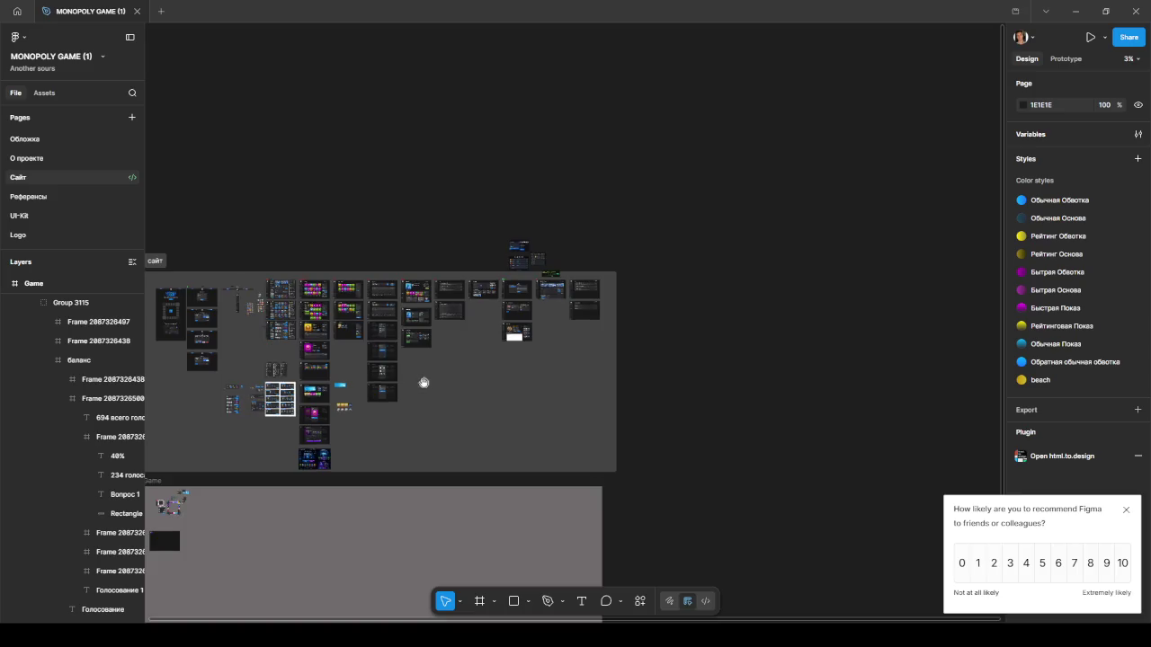
ctrl+scroll(463, 307, up, 1)
ctrl+scroll(540, 269, up, 1)
ctrl+scroll(567, 255, up, 1)
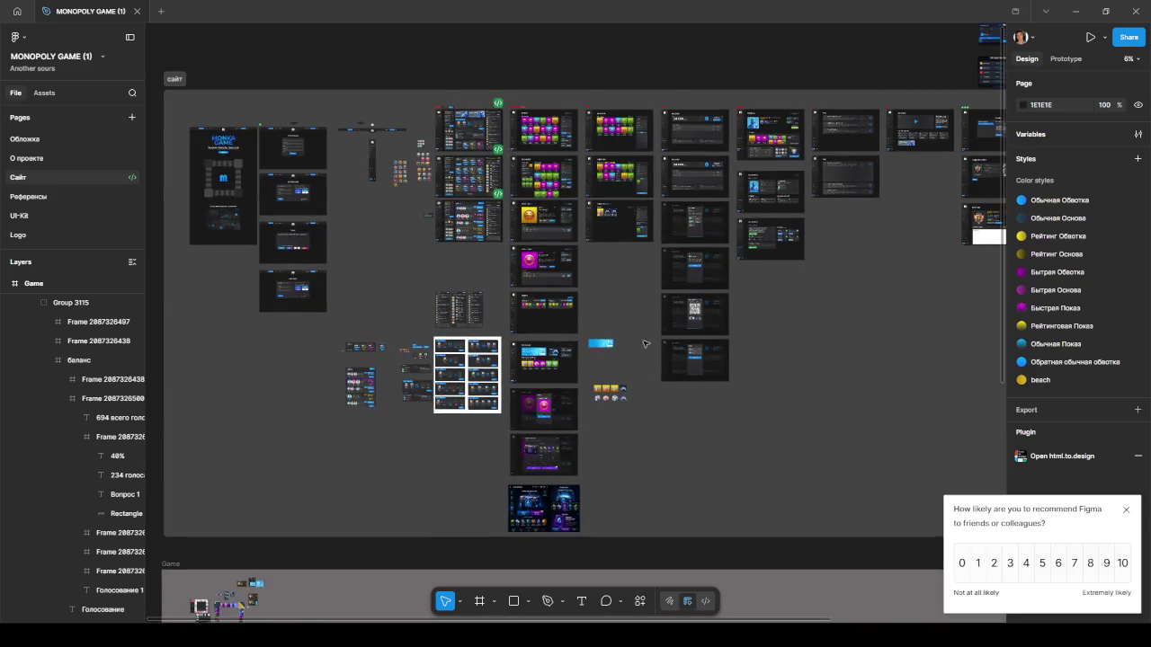
click(1127, 511)
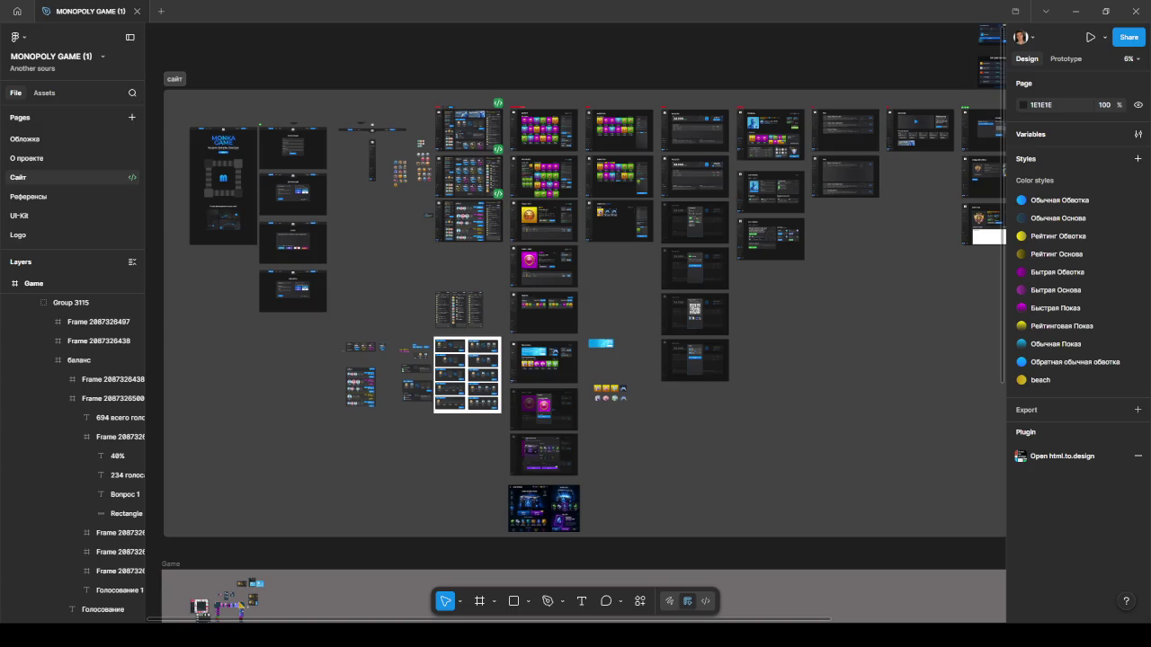
scroll(552, 393, down, 5)
Zoom into the Game frame and centre the Monopoly board with its Start, Chill, Police, Luck corners.
scroll(359, 480, up, 5)
scroll(379, 378, up, 5)
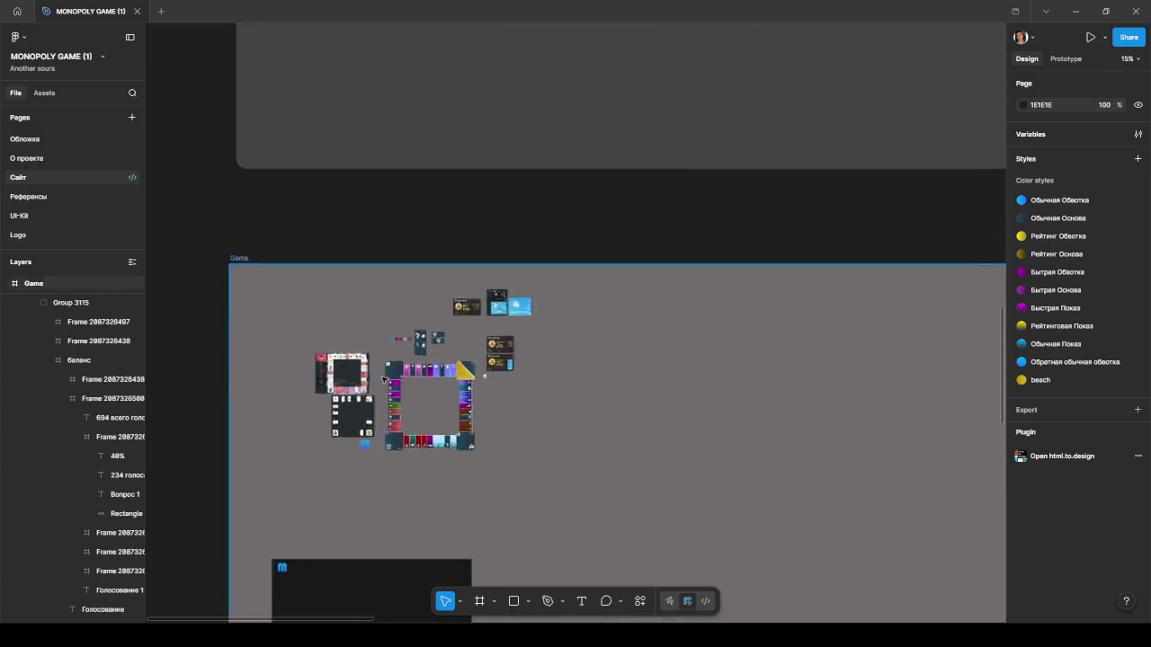
scroll(379, 378, up, 5)
scroll(511, 275, down, 3)
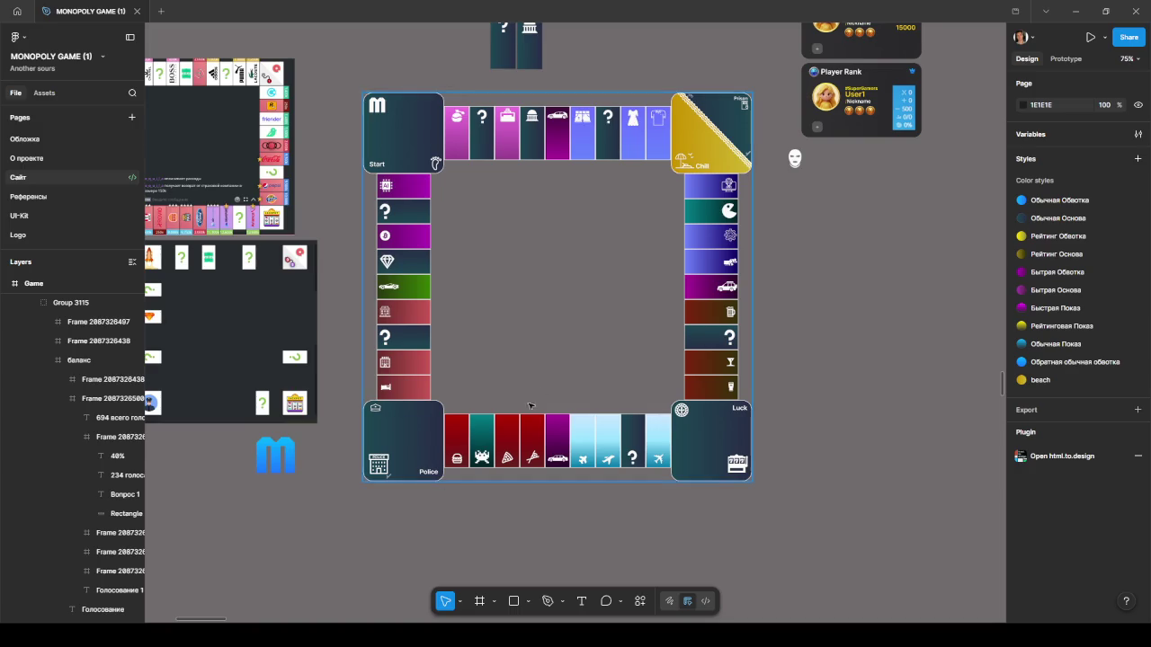
scroll(771, 335, up, 3)
mouse_move(888, 327)
mouse_down()
mouse_move(882, 343)
mouse_move(844, 351)
mouse_up()
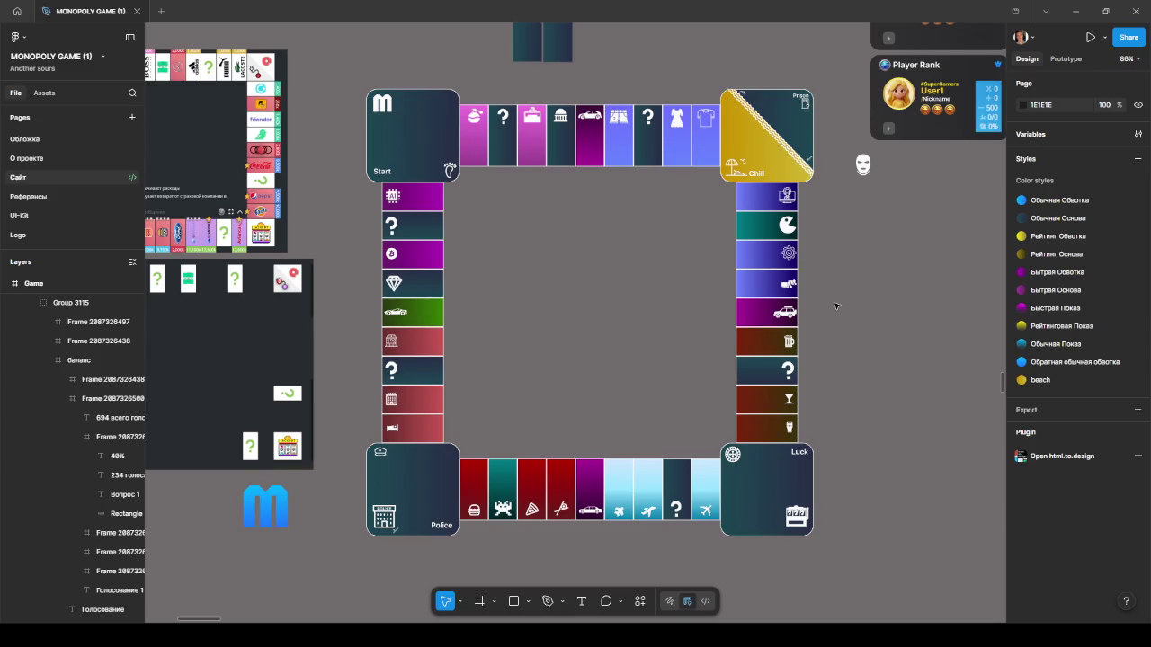
ctrl+scroll(566, 152, down, 5)
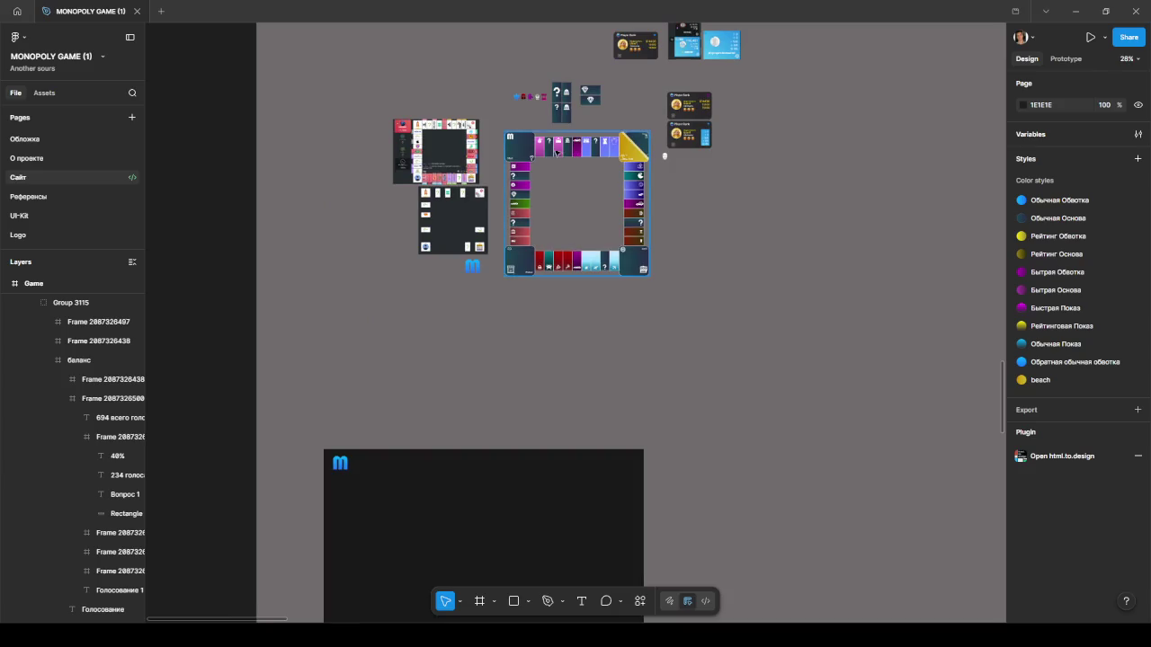
Duplicate the 864×864 game board and expand the copy's Selection colors to its light-blue gradient.
click(556, 152)
key(ctrl+d)
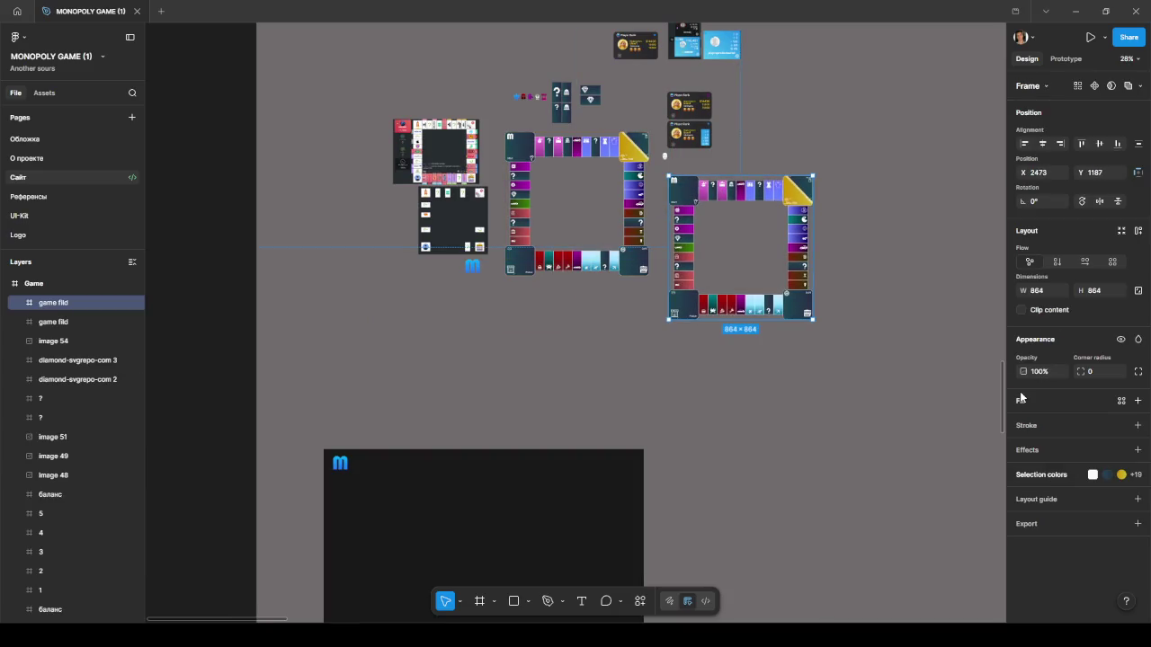
click(1059, 476)
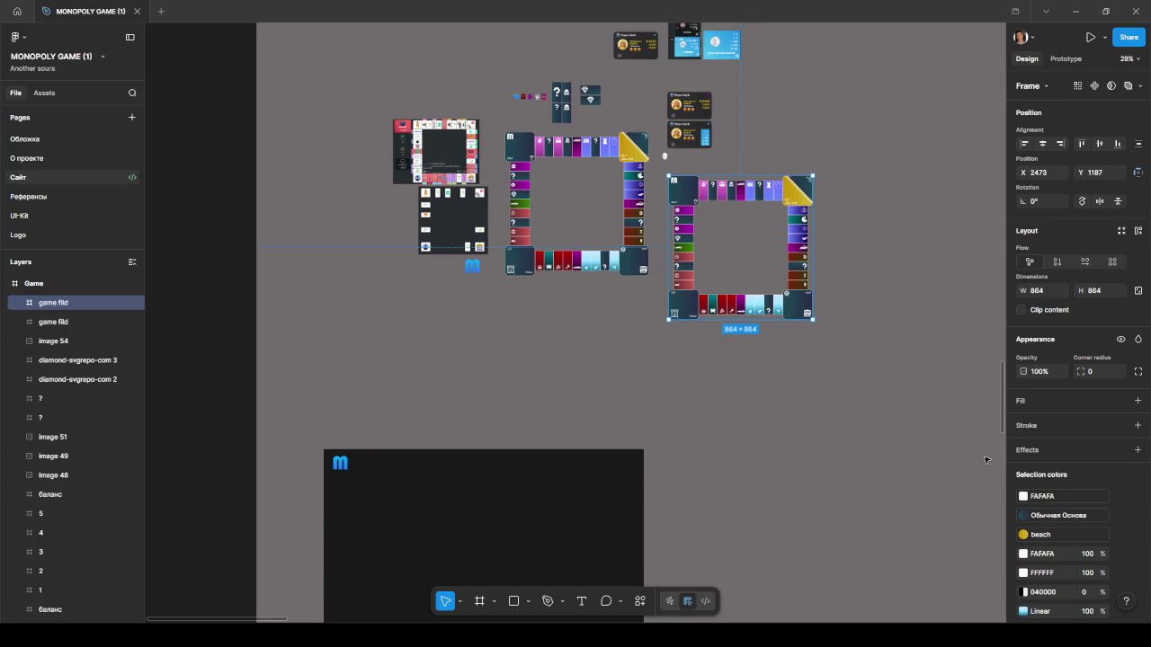
scroll(1040, 519, down, 1)
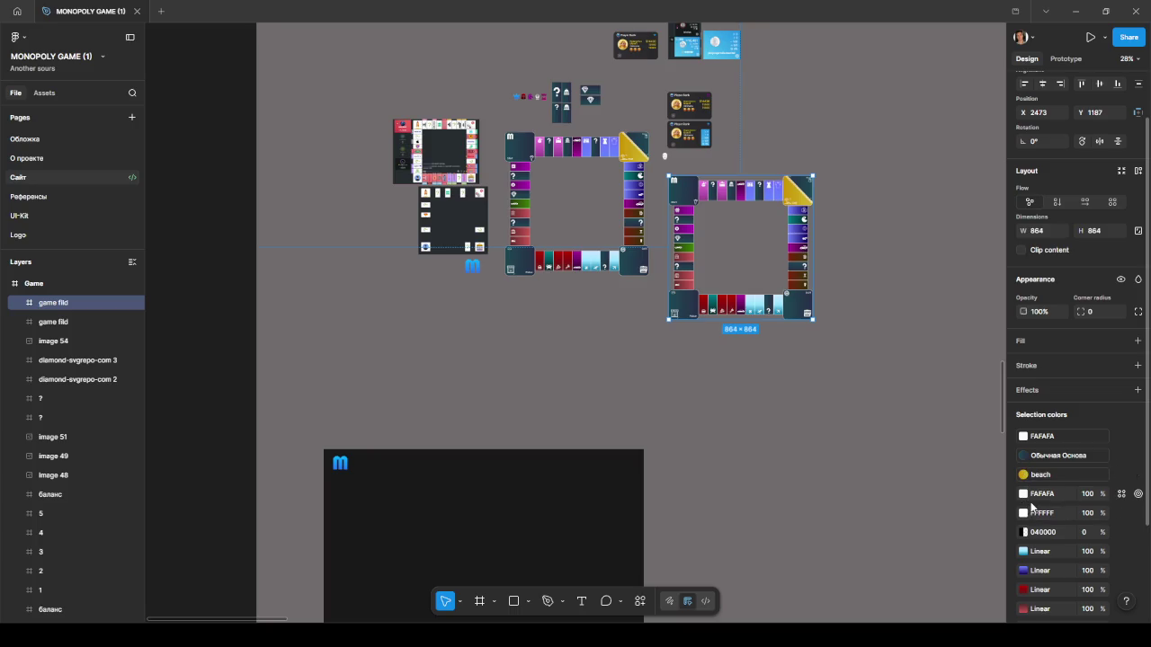
scroll(1027, 498, down, 1)
click(1024, 492)
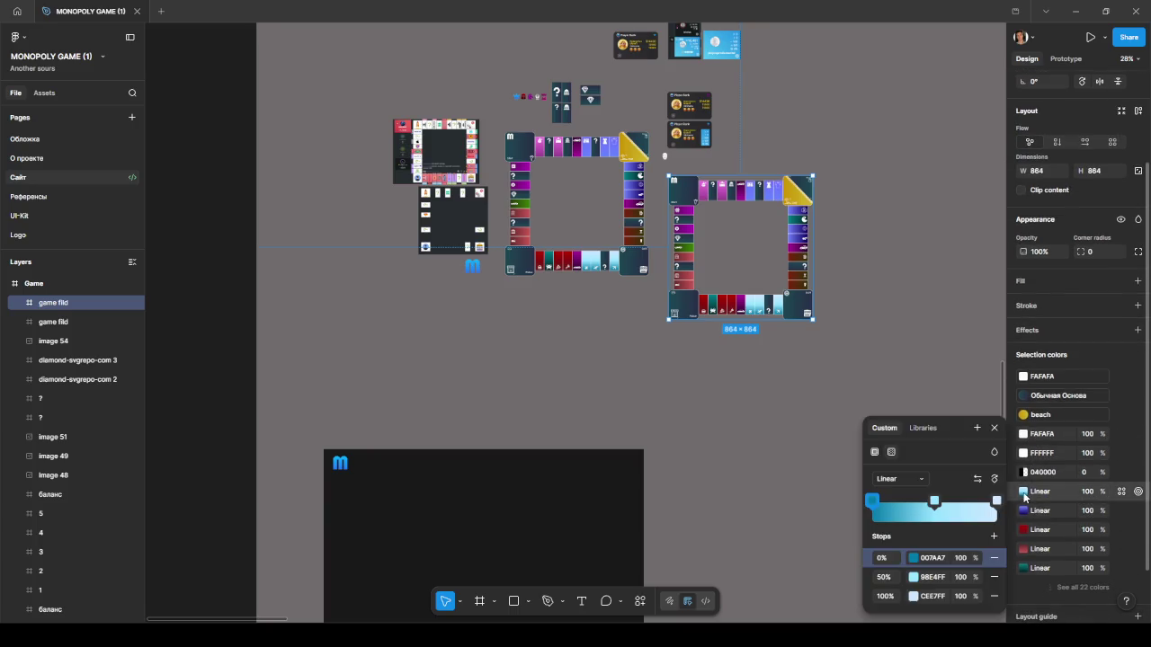
Replace the light-blue, second and red gradients on the copied board with saved colour styles.
click(914, 430)
click(910, 507)
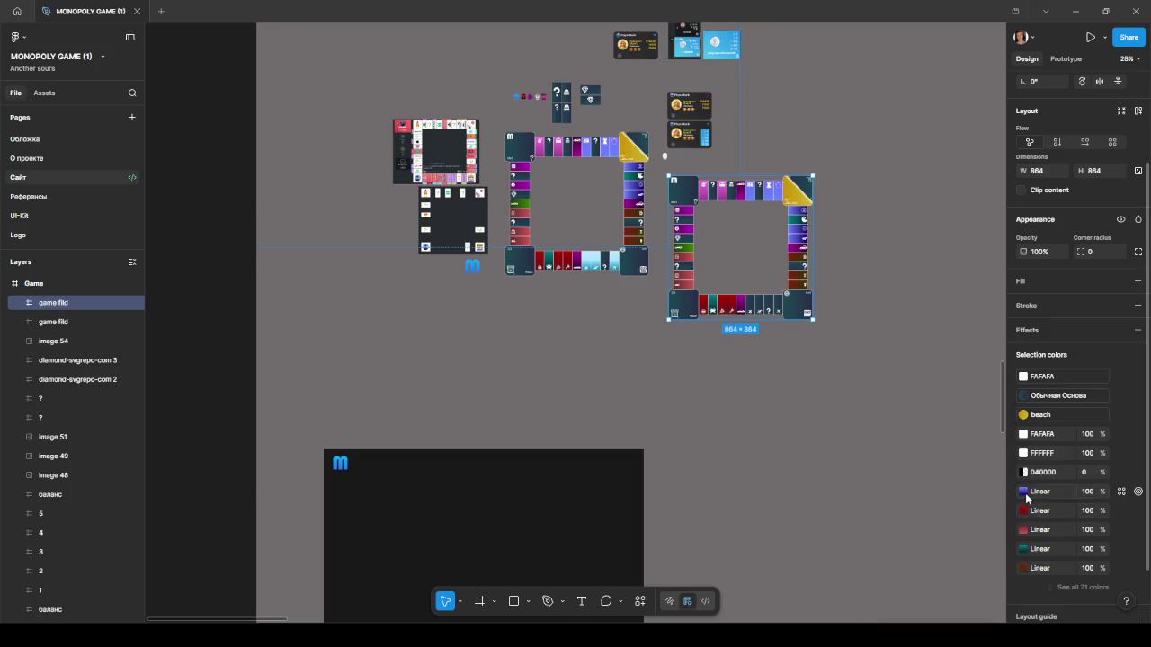
click(1024, 492)
click(917, 444)
click(910, 504)
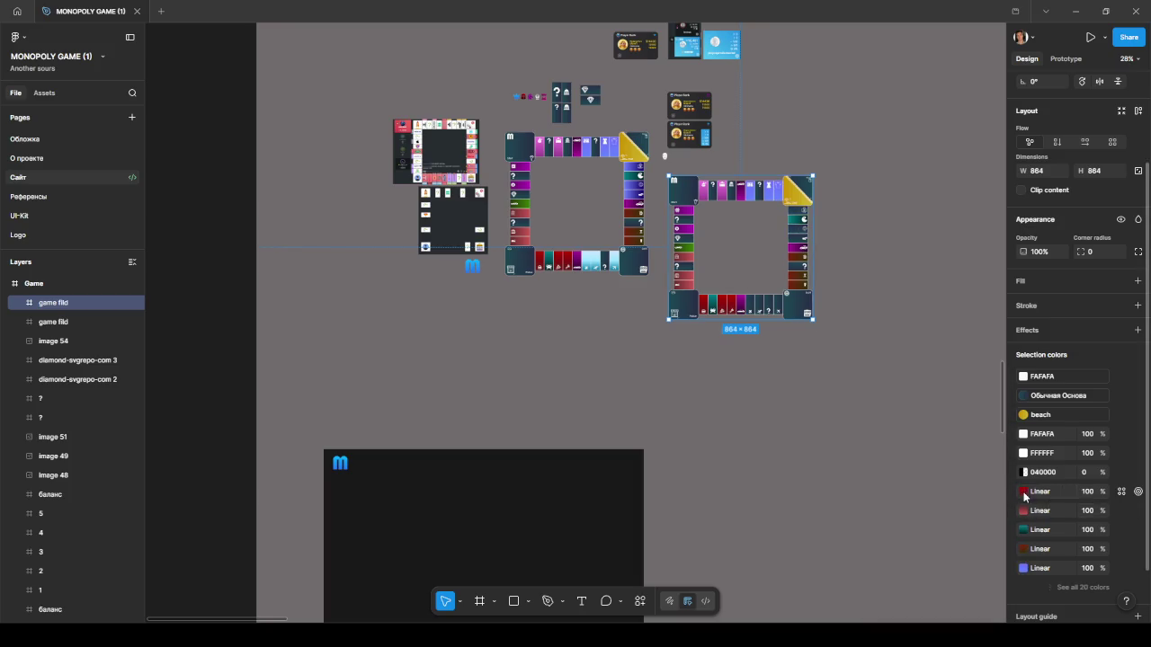
click(1024, 493)
click(918, 445)
click(906, 502)
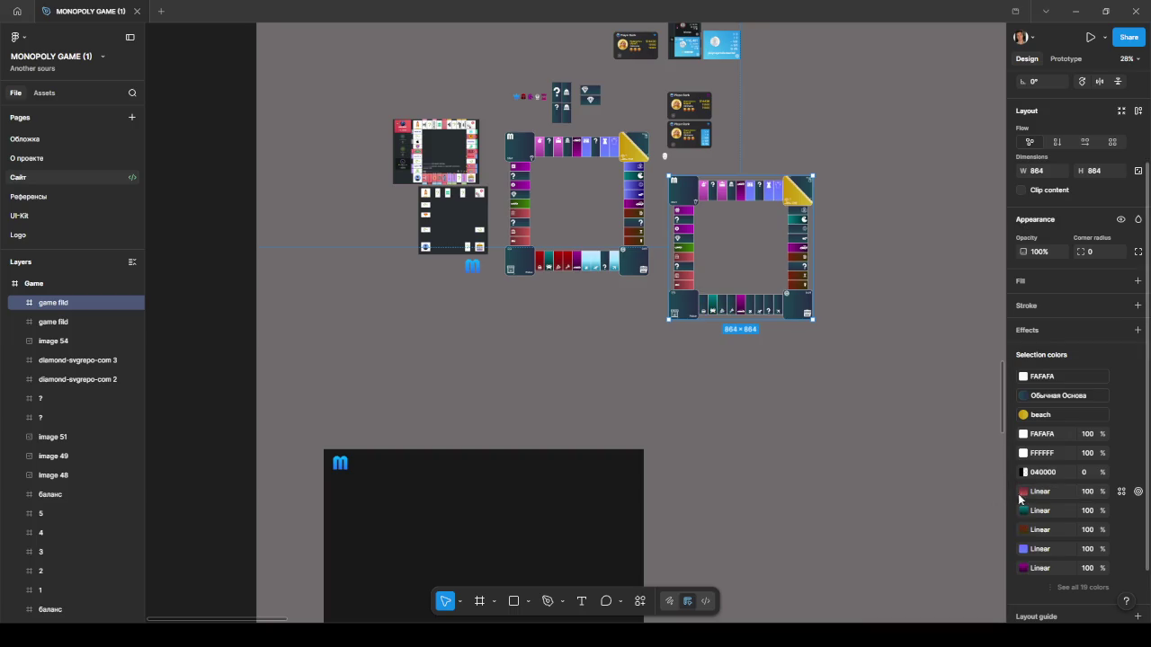
Swap the pink, brown and teal gradients for saved library colour styles.
click(1024, 492)
click(918, 445)
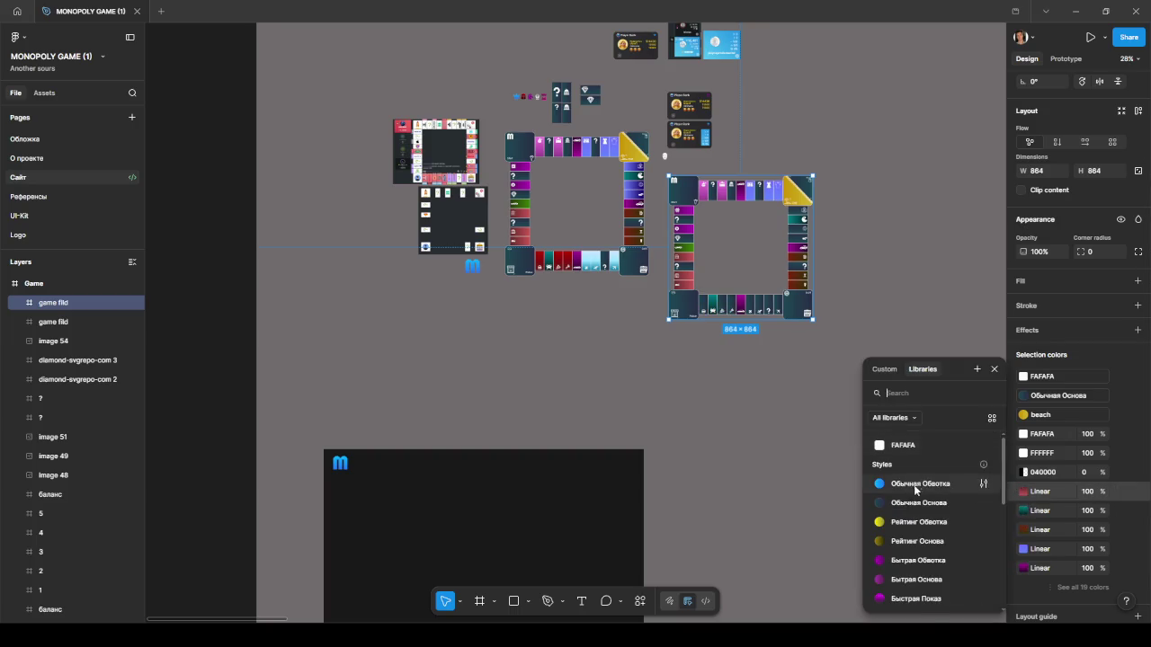
click(911, 500)
click(1023, 510)
click(922, 447)
click(904, 499)
click(1024, 491)
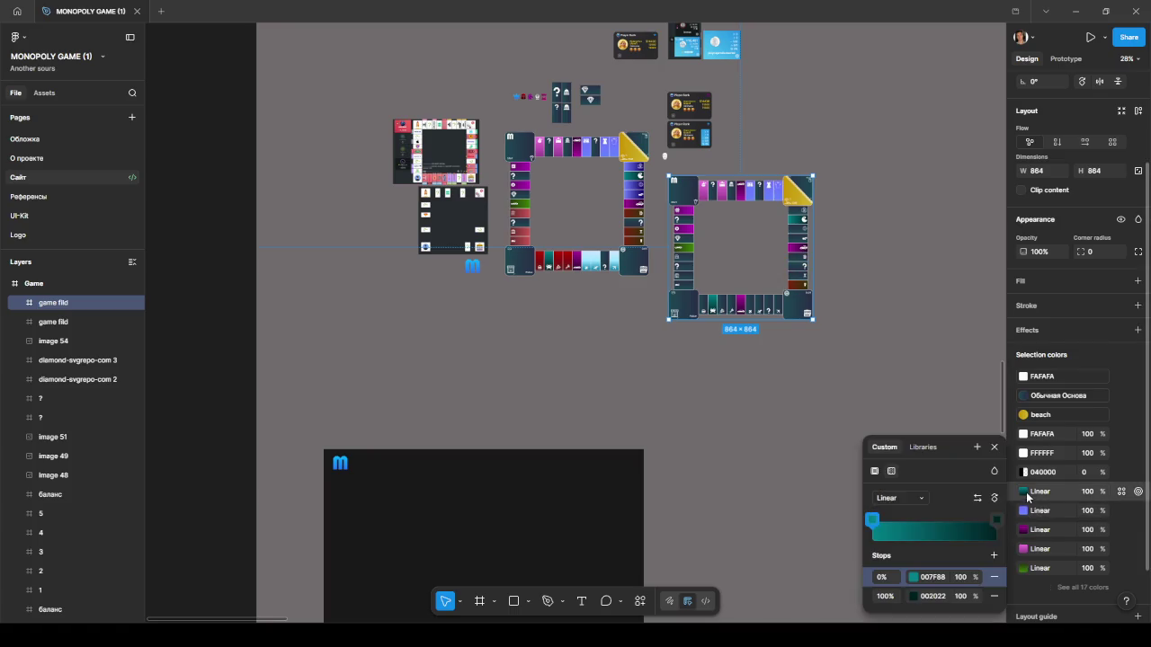
click(922, 449)
click(912, 499)
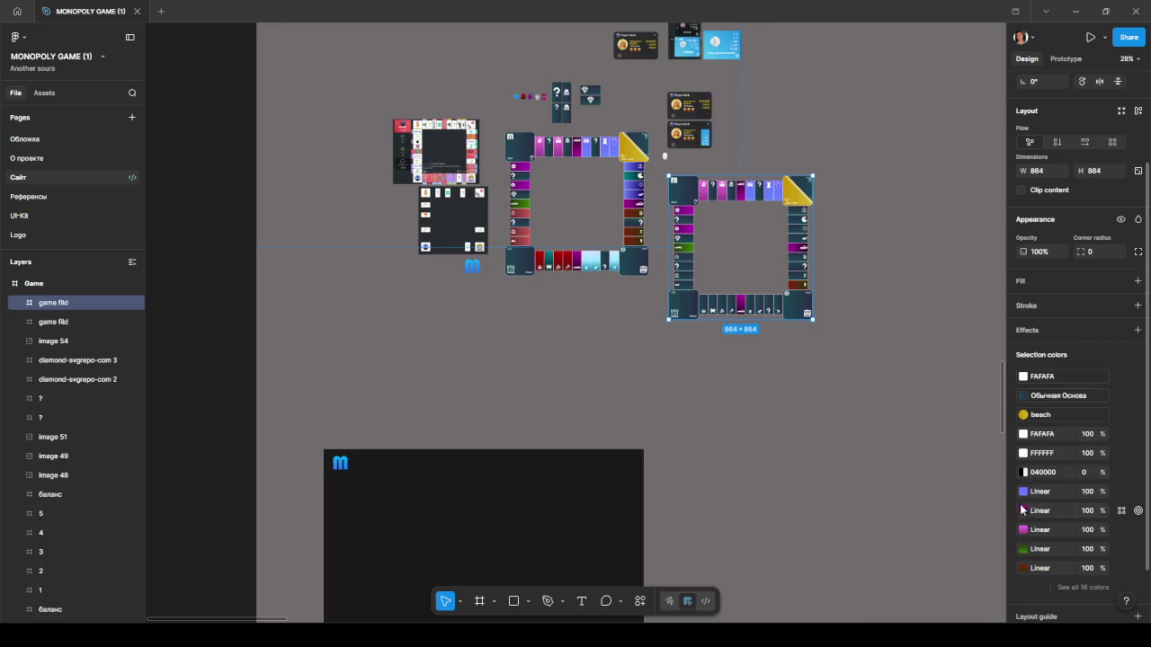
Replace the purple and next gradients, then give the pink gradient the Обычная Основа style.
click(1022, 511)
click(922, 448)
click(909, 497)
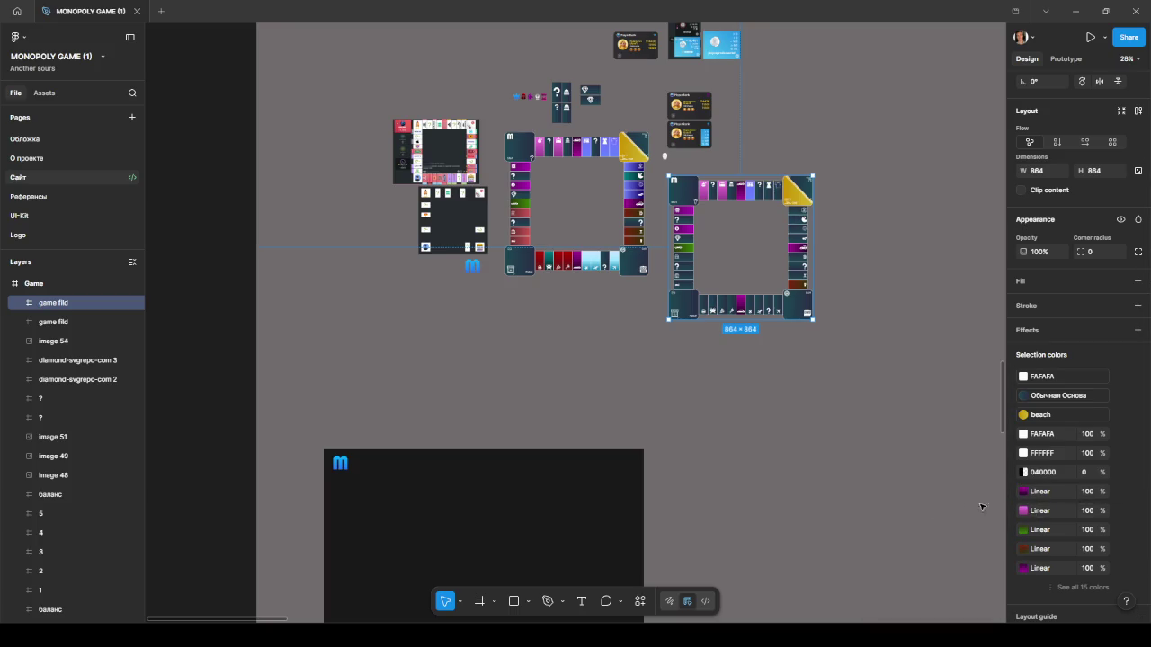
click(1023, 492)
click(922, 448)
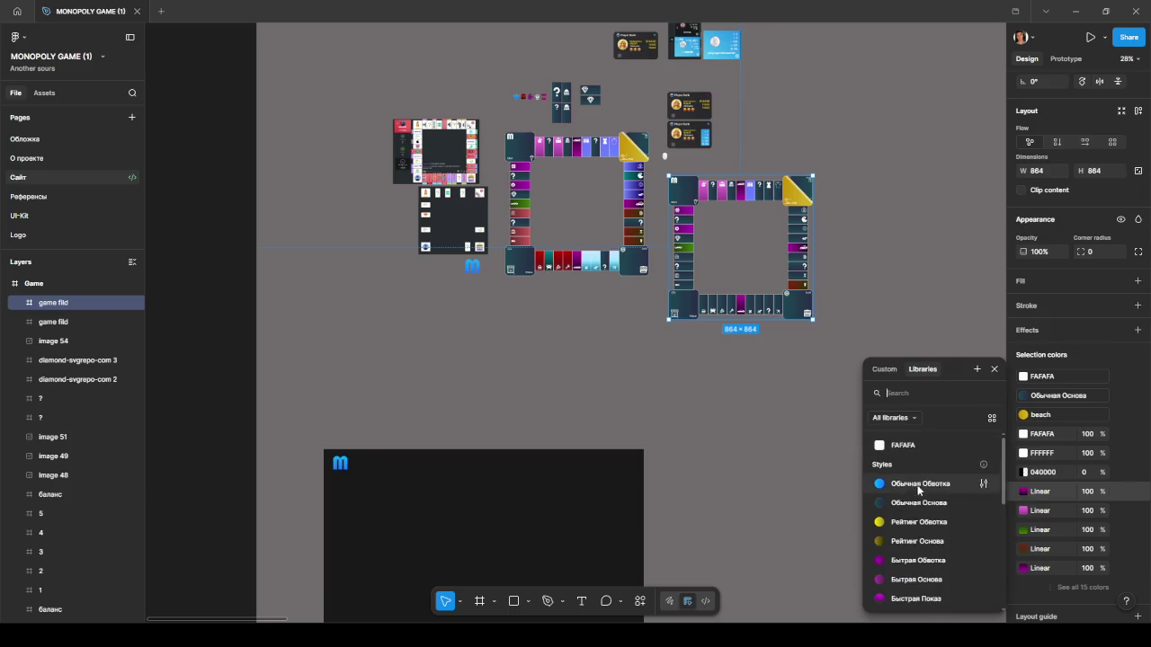
click(916, 503)
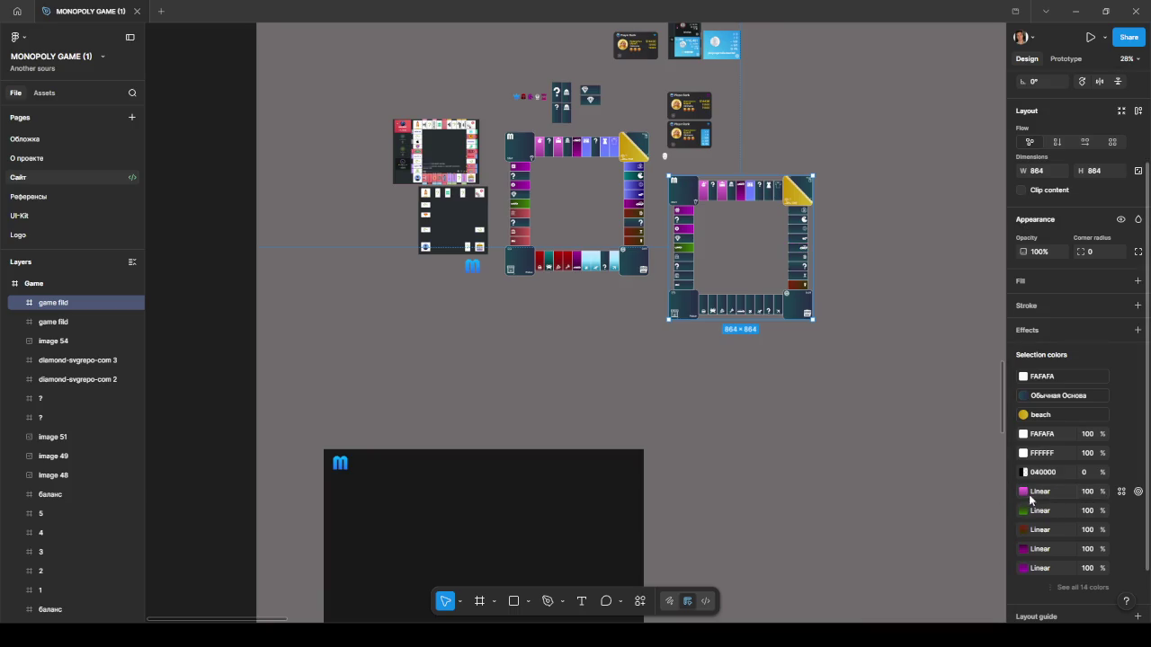
click(1025, 492)
click(926, 447)
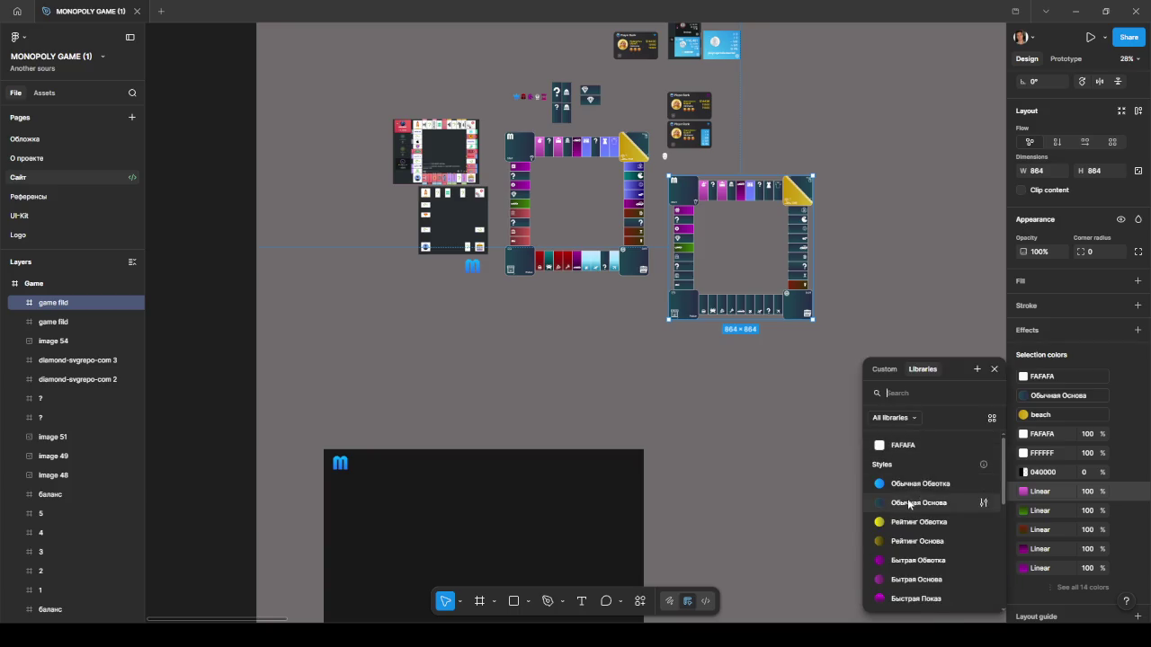
click(907, 499)
Swap the green, following and purple gradients for library colour styles.
click(1023, 492)
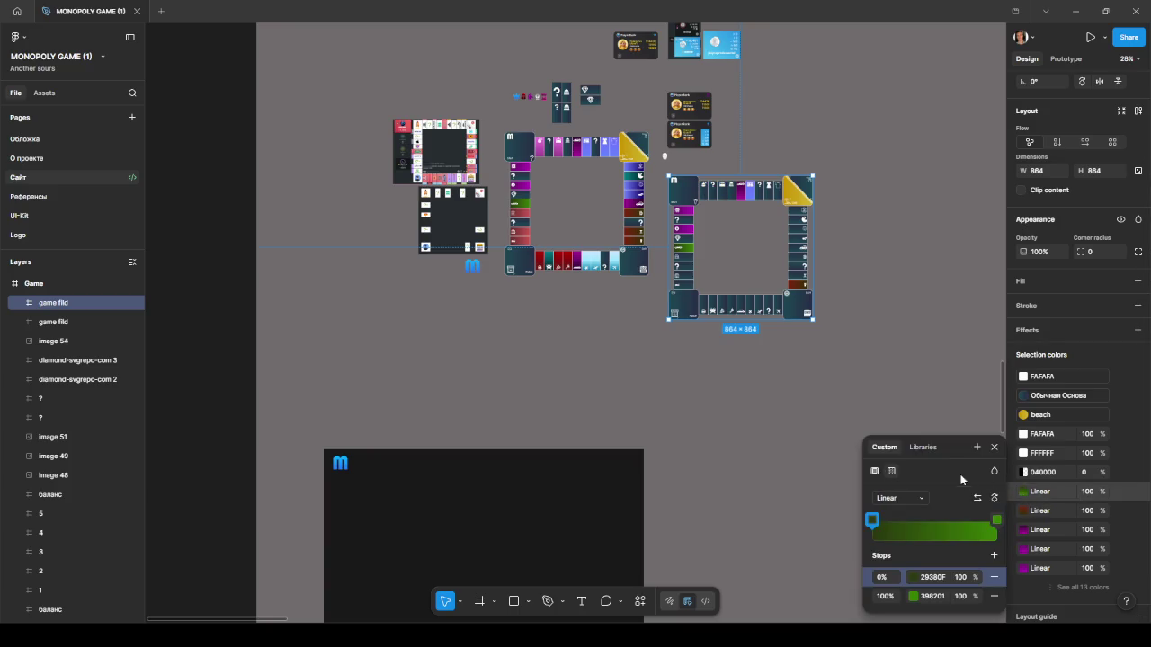
click(922, 447)
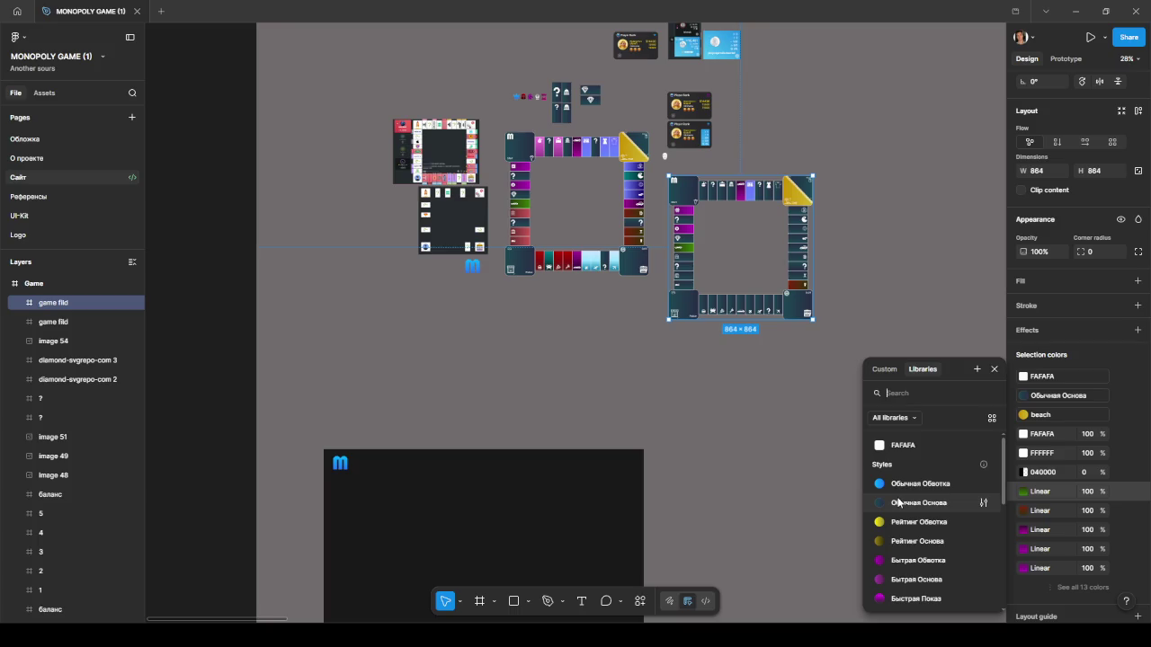
click(898, 502)
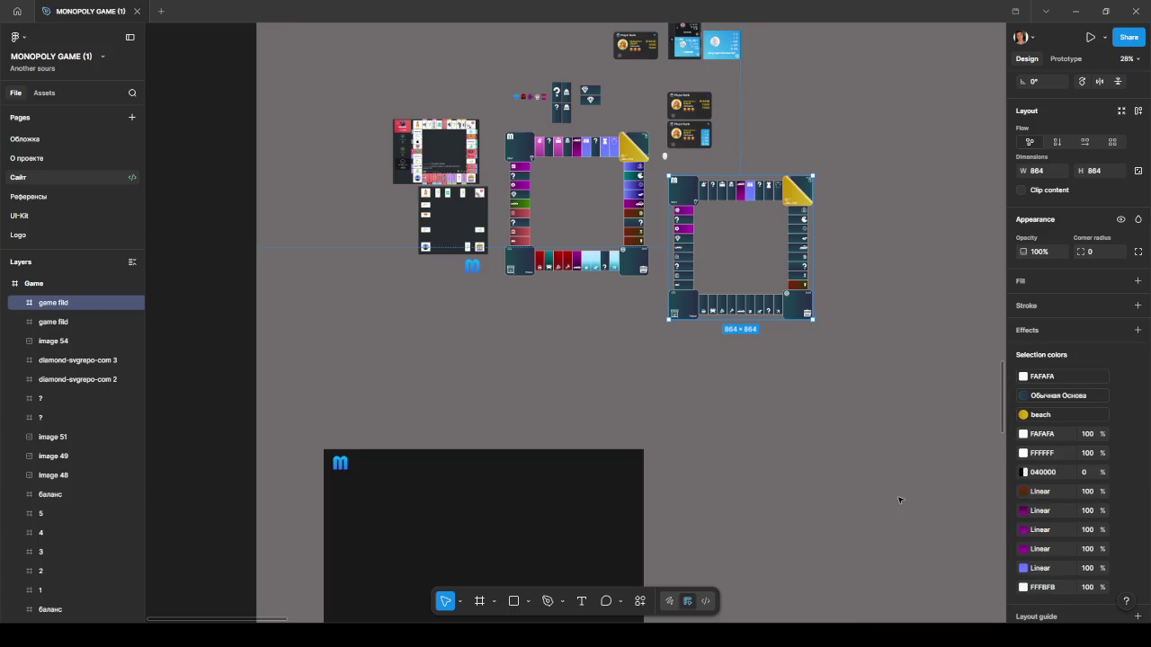
click(1025, 511)
click(922, 447)
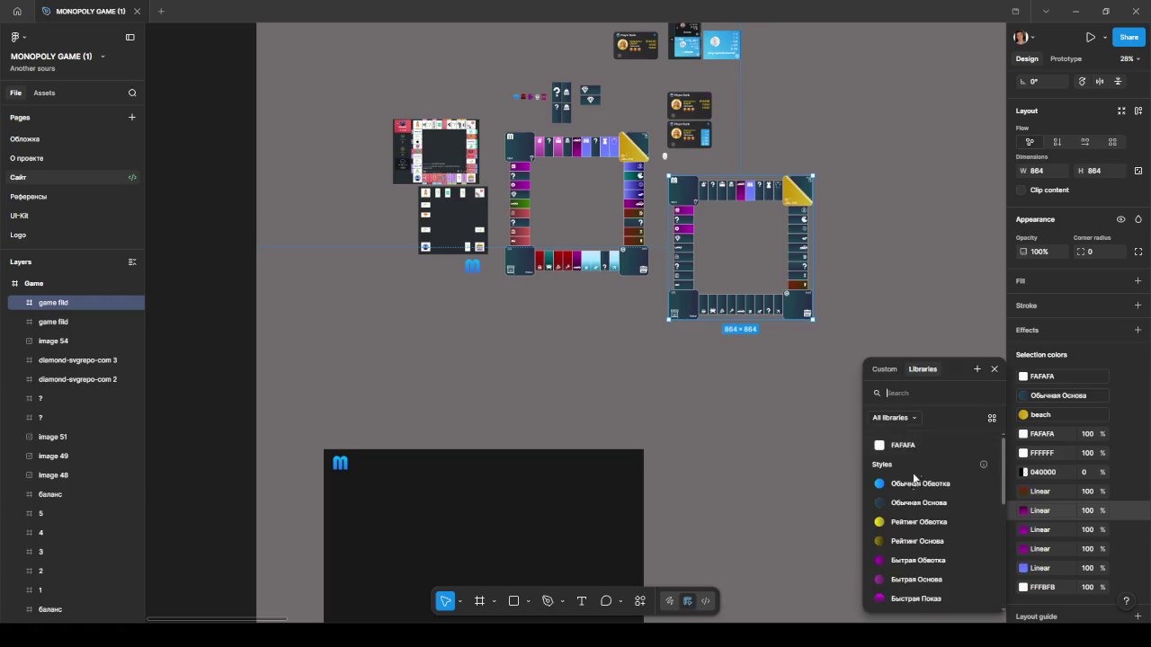
click(898, 503)
click(1025, 511)
click(922, 447)
click(898, 502)
Replace the brown, remaining purple and blue-violet gradients with library colour styles.
click(1025, 491)
click(923, 446)
click(898, 504)
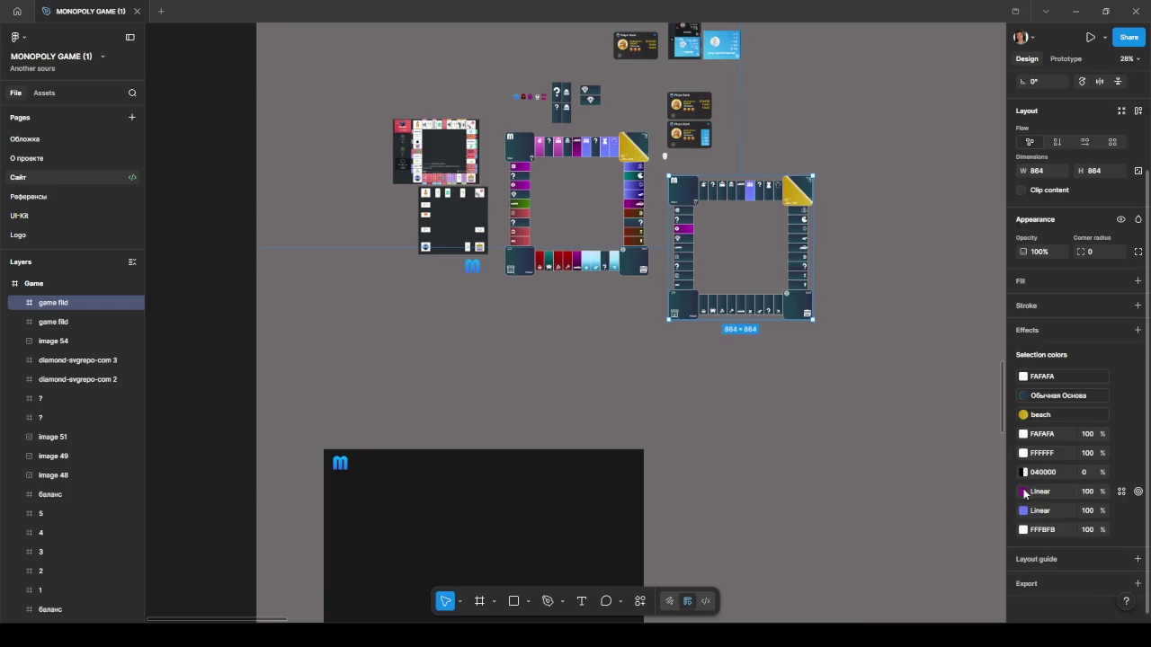
click(1023, 492)
click(923, 447)
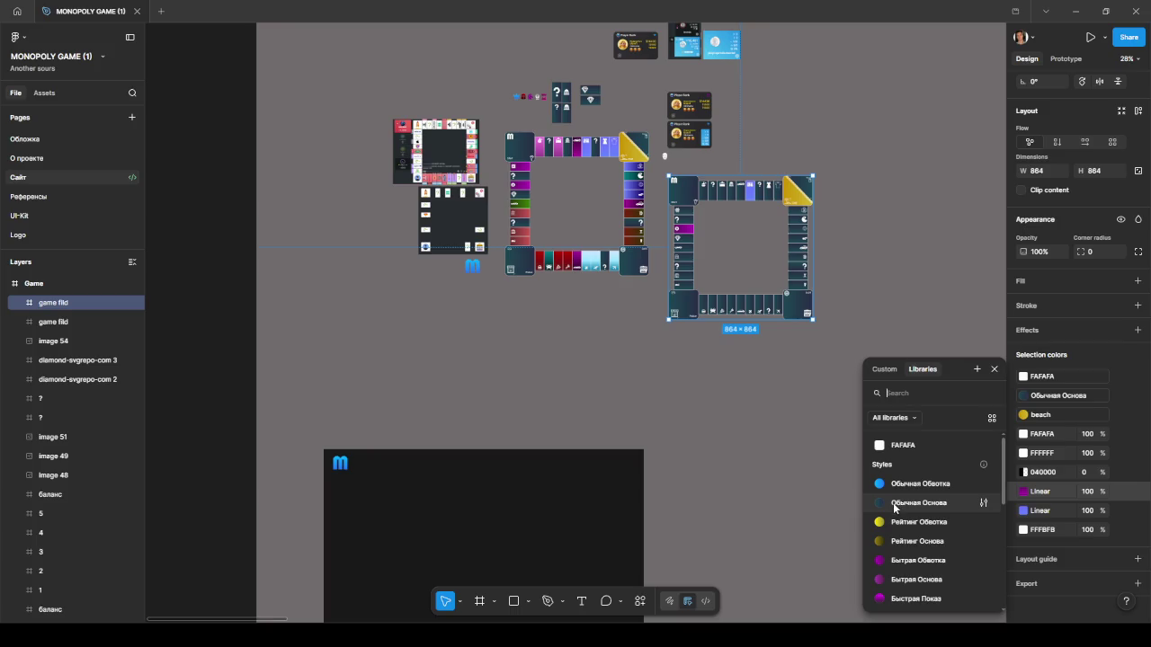
click(895, 502)
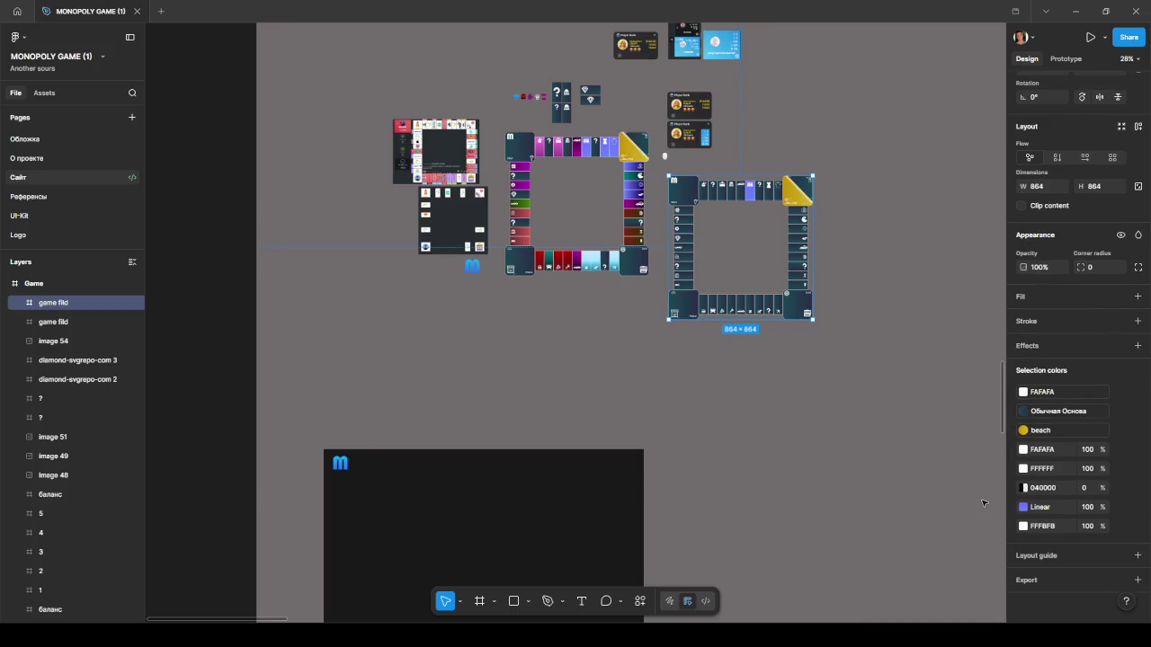
mouse_move(1043, 468)
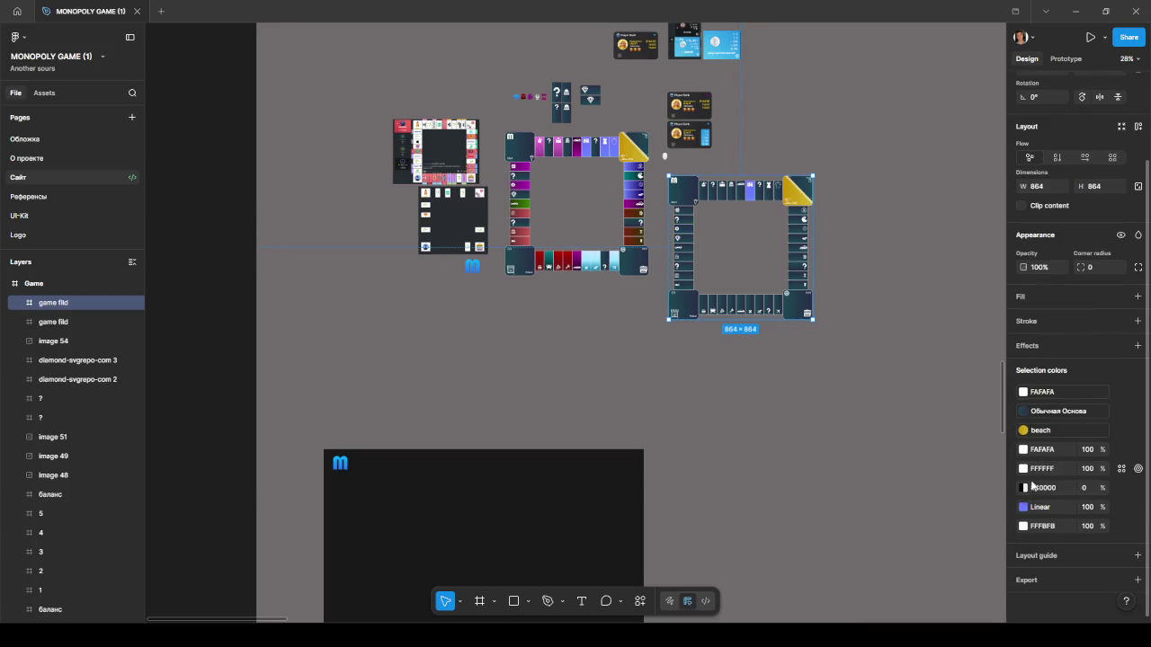
click(1023, 507)
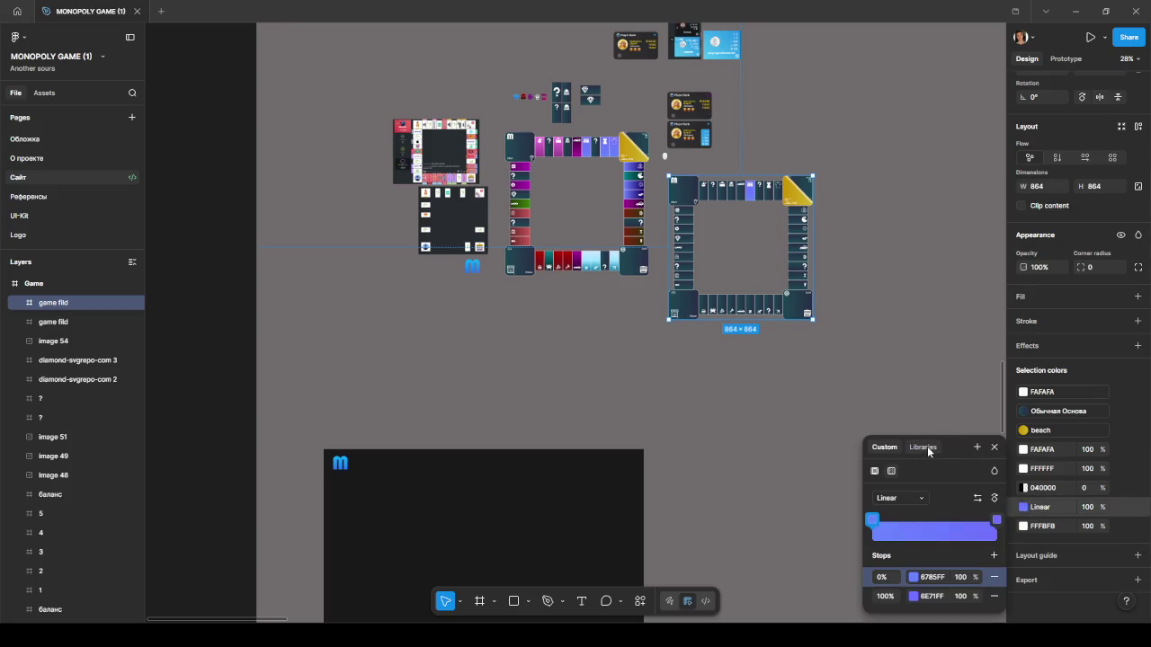
click(927, 447)
click(953, 504)
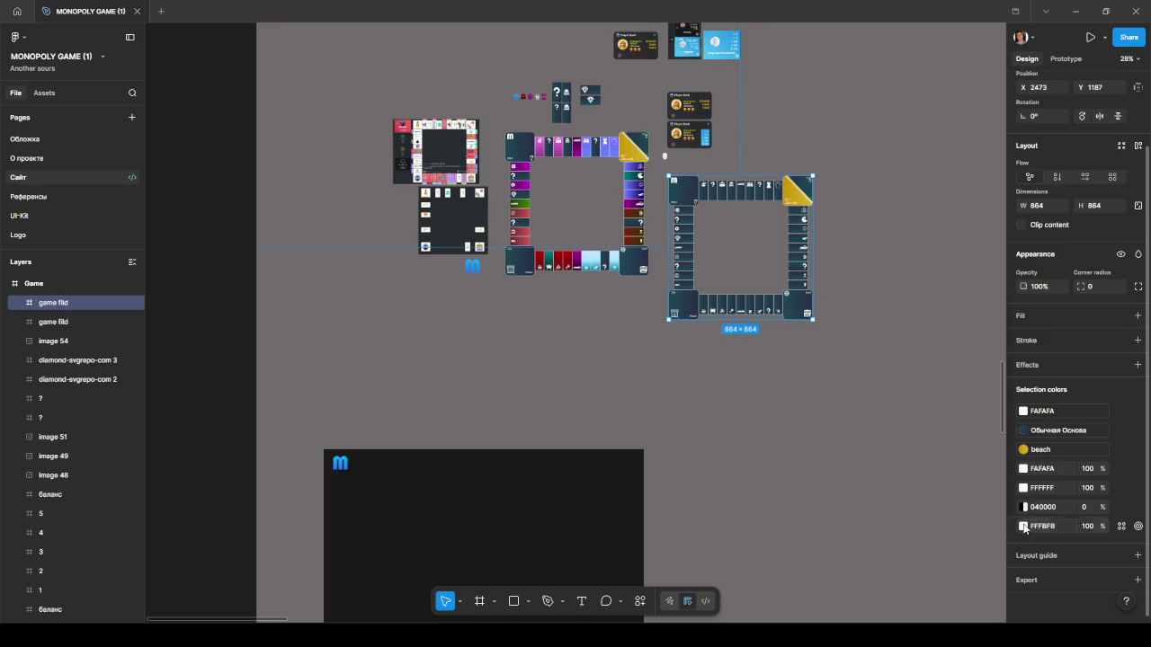
Change the FFFBFB and FFFFFF colours to FAFAFA, leaving 040000 as is, then deselect.
click(1024, 527)
click(923, 303)
click(924, 379)
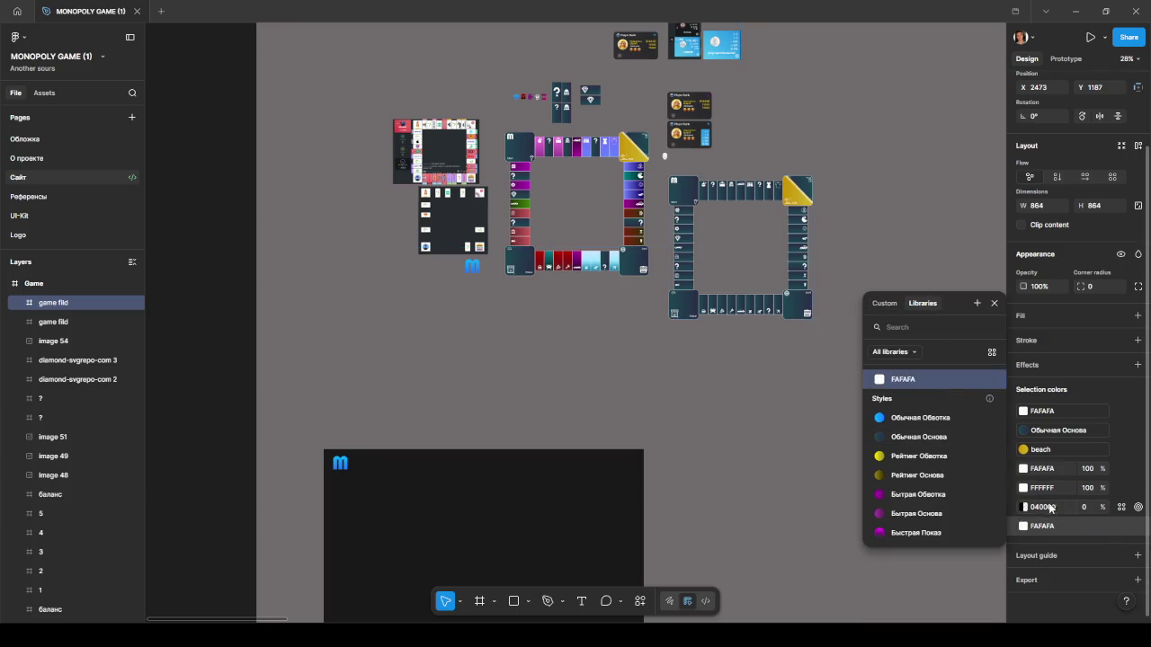
click(1024, 507)
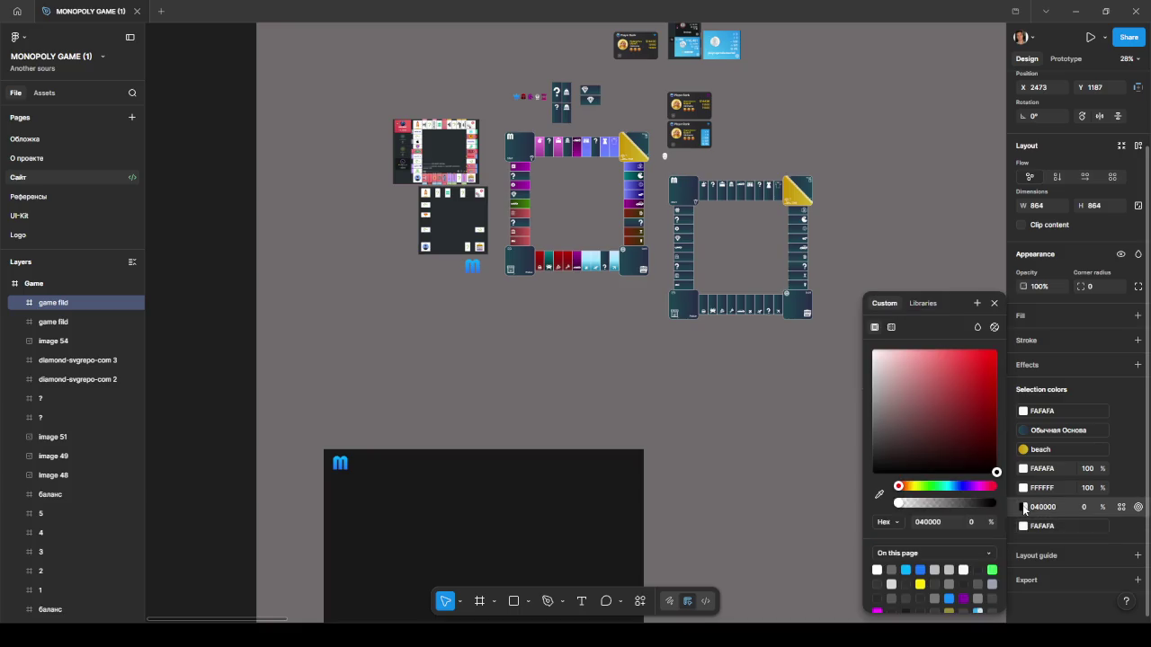
click(929, 304)
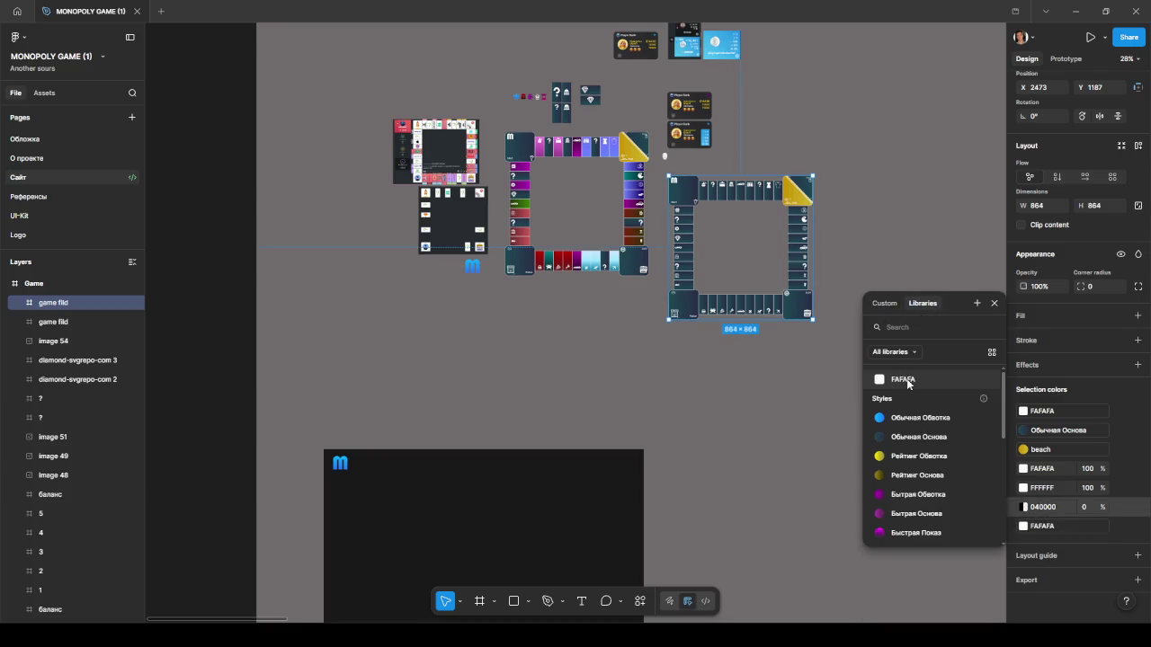
click(1023, 487)
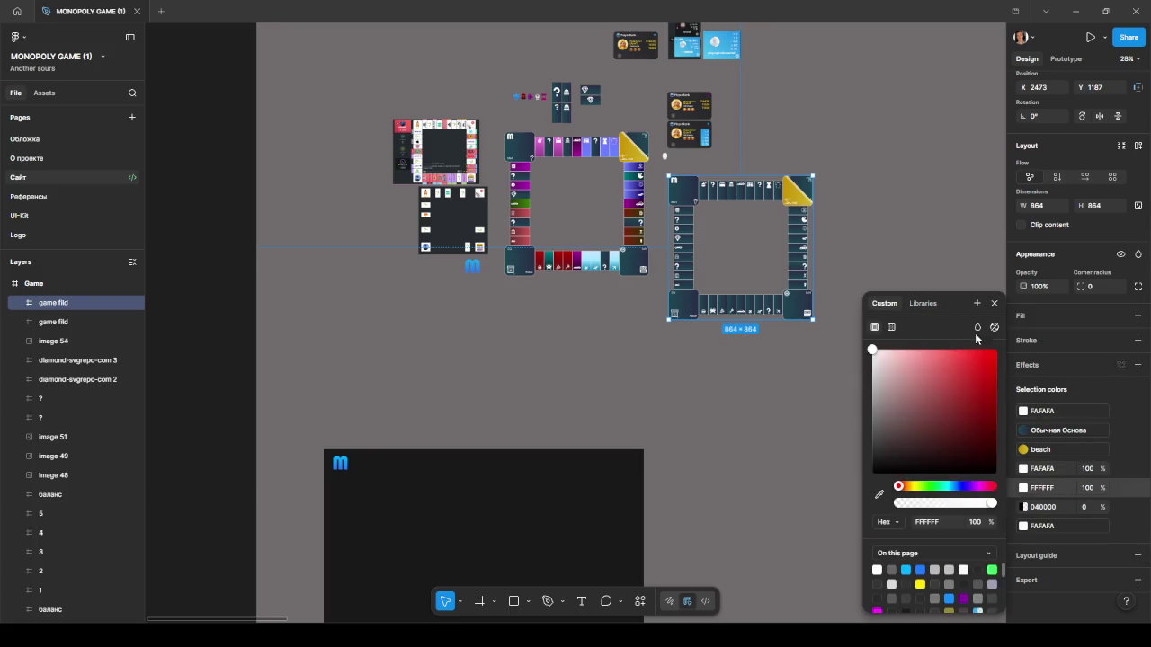
click(922, 304)
mouse_move(1061, 487)
click(903, 380)
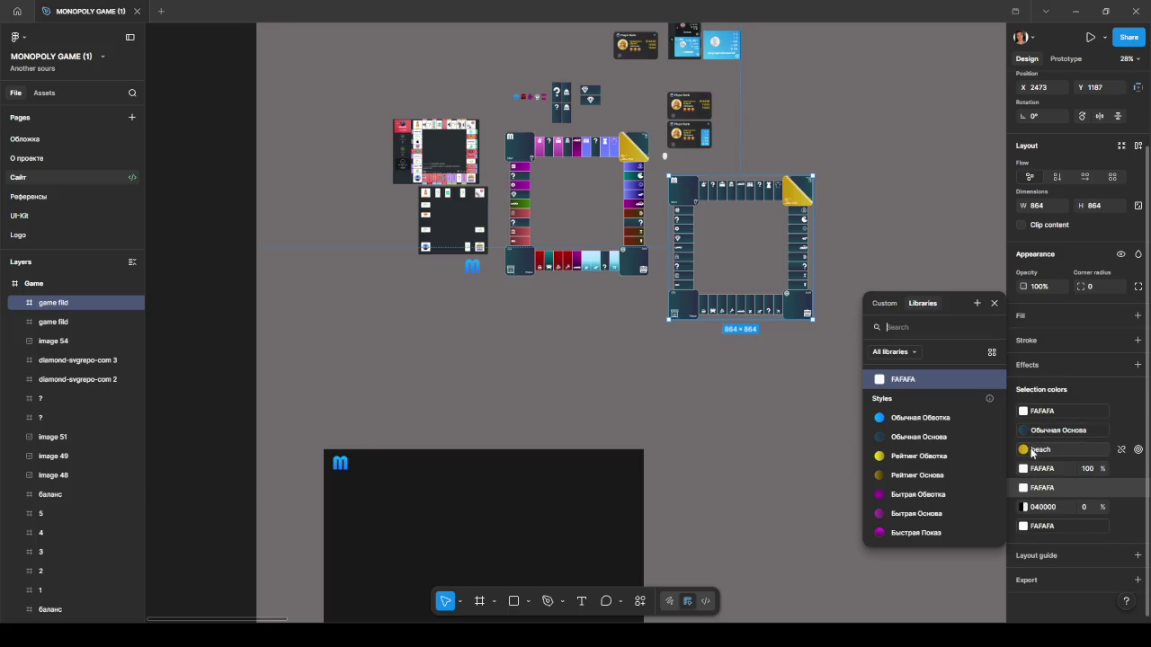
click(792, 424)
ctrl+scroll(792, 424, up, 3)
Select the Luck tile's background rectangle and fill it with the Быстрая Обводка style.
ctrl+scroll(783, 378, up, 2)
scroll(742, 373, up, 3)
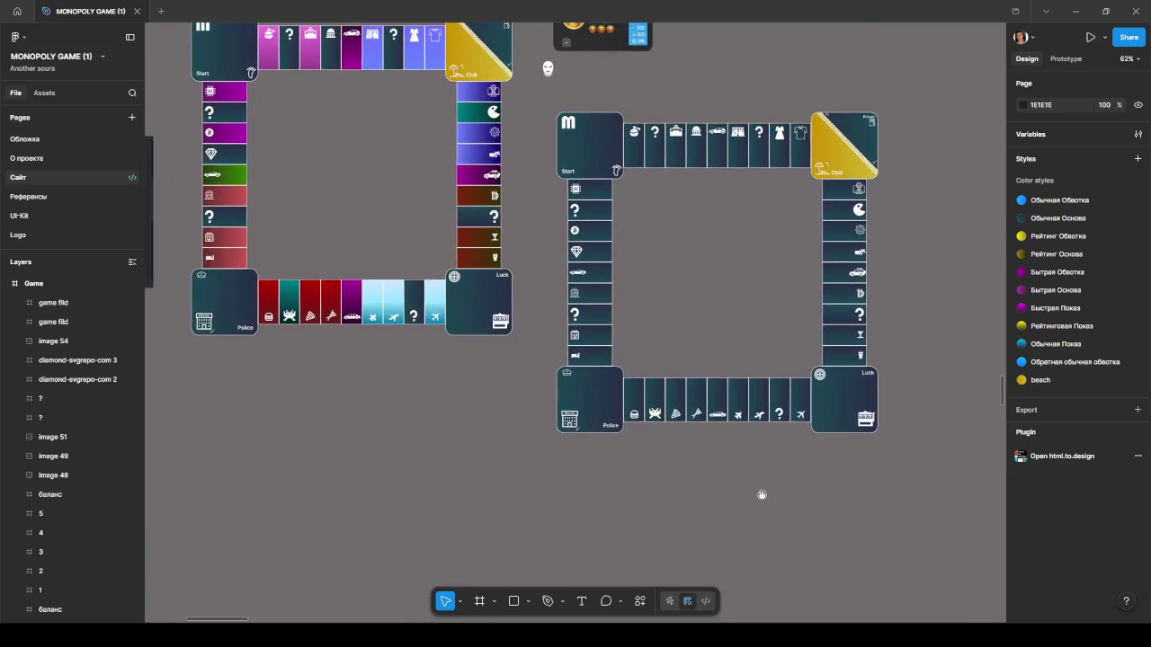
ctrl+scroll(909, 360, up, 1)
scroll(930, 367, up, 1)
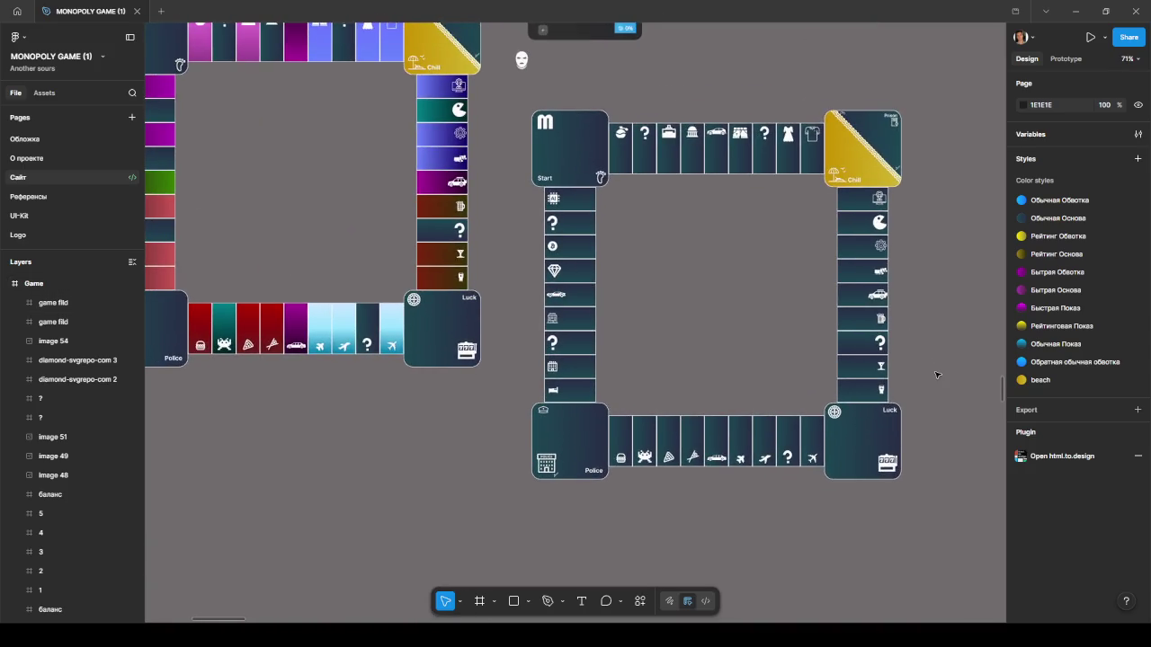
double_click(852, 448)
click(1052, 374)
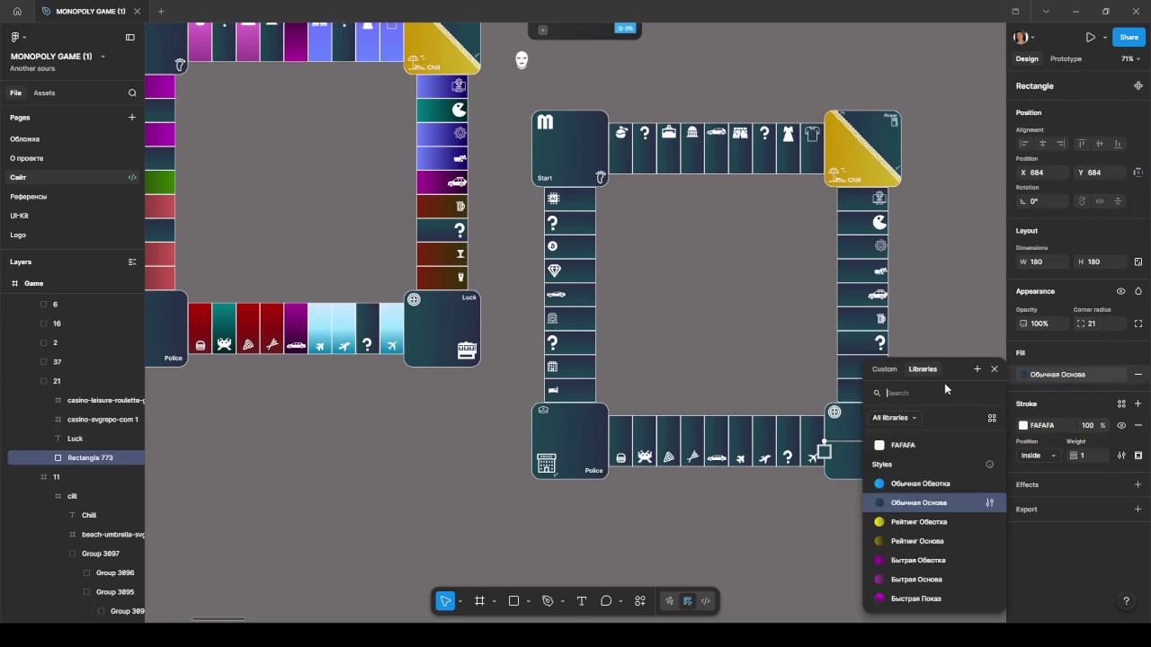
click(885, 369)
mouse_move(1070, 374)
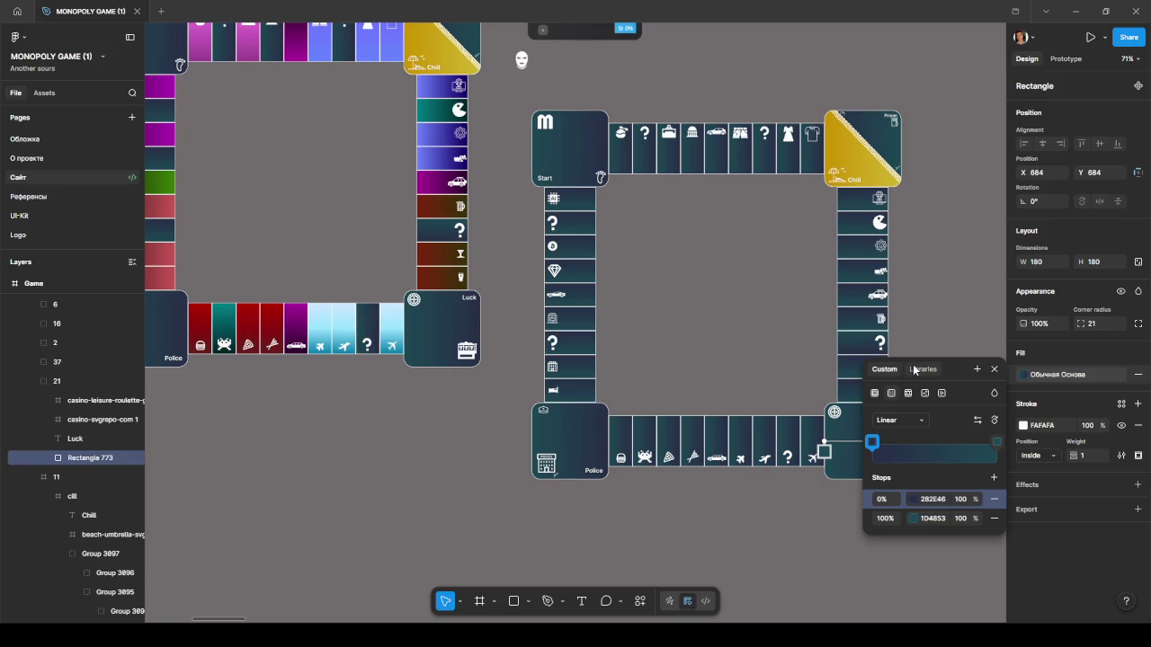
click(923, 368)
click(900, 561)
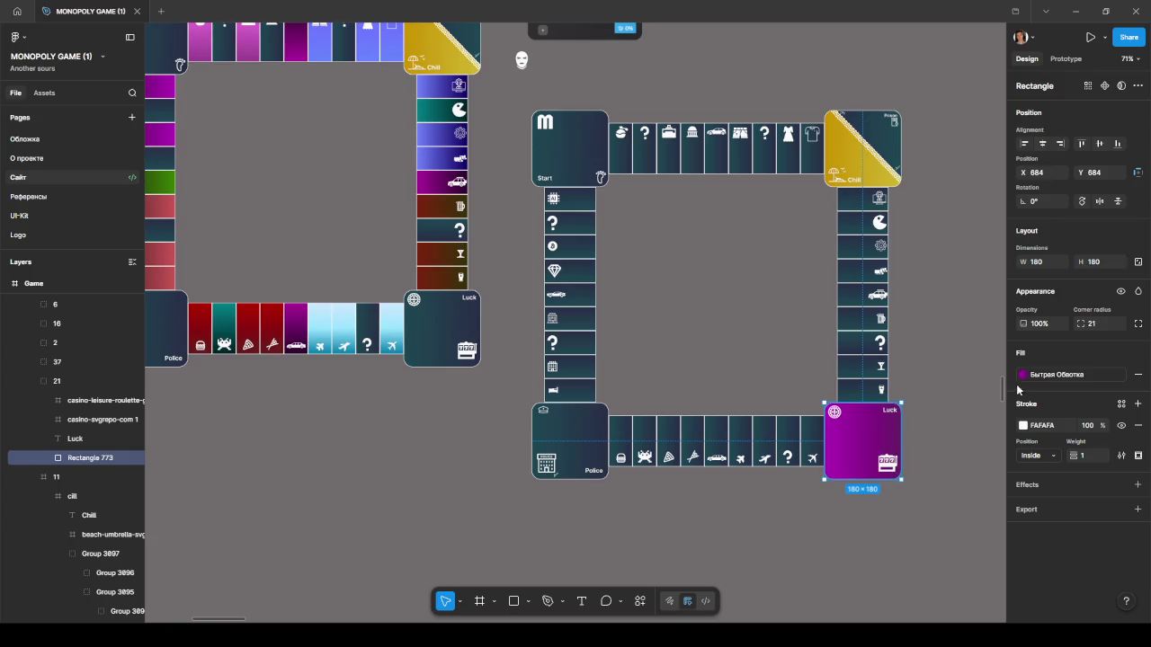
Recolour the Luck tile from Обычная Показ to the dark teal Обычная Основа style, then deselect.
click(572, 445)
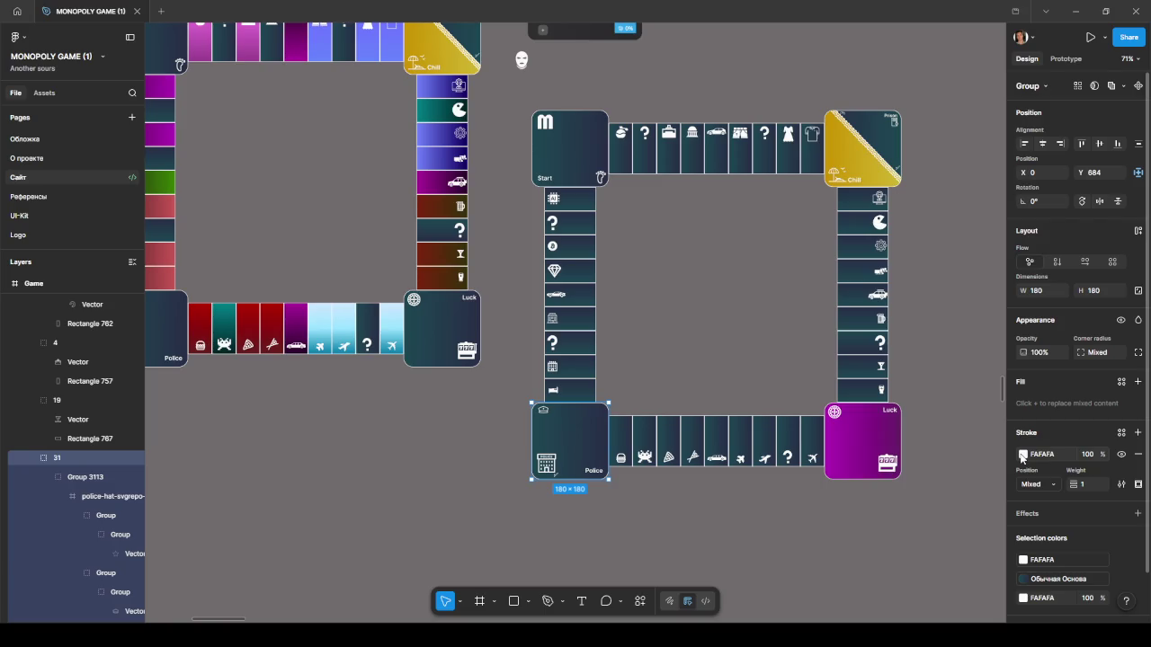
click(850, 441)
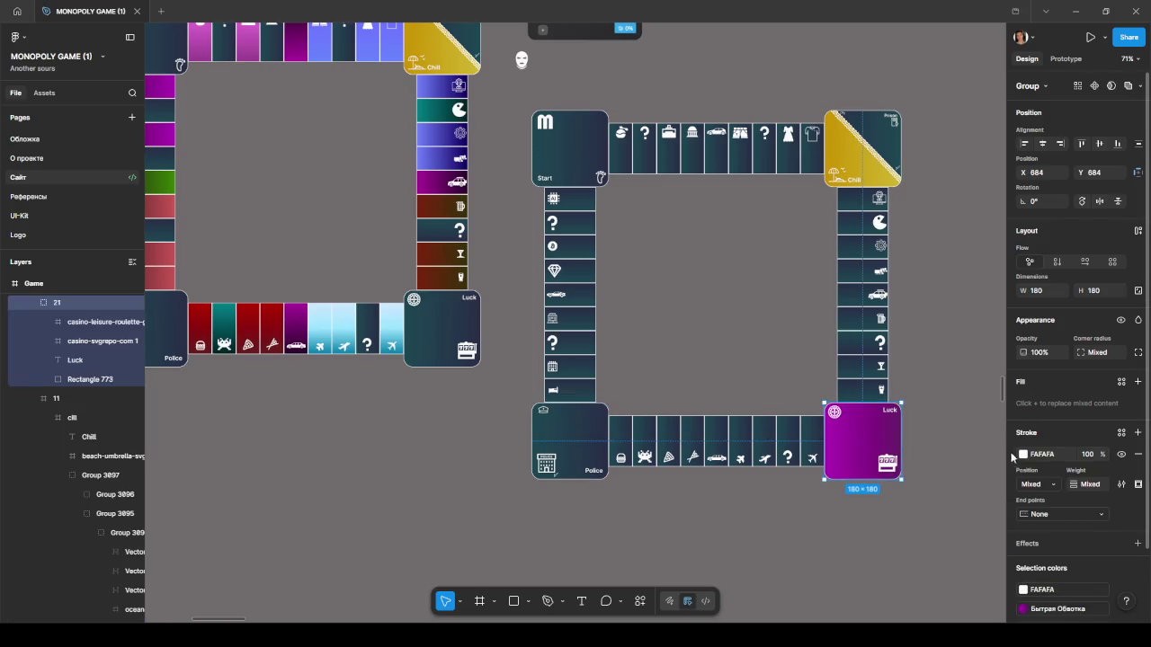
click(1022, 609)
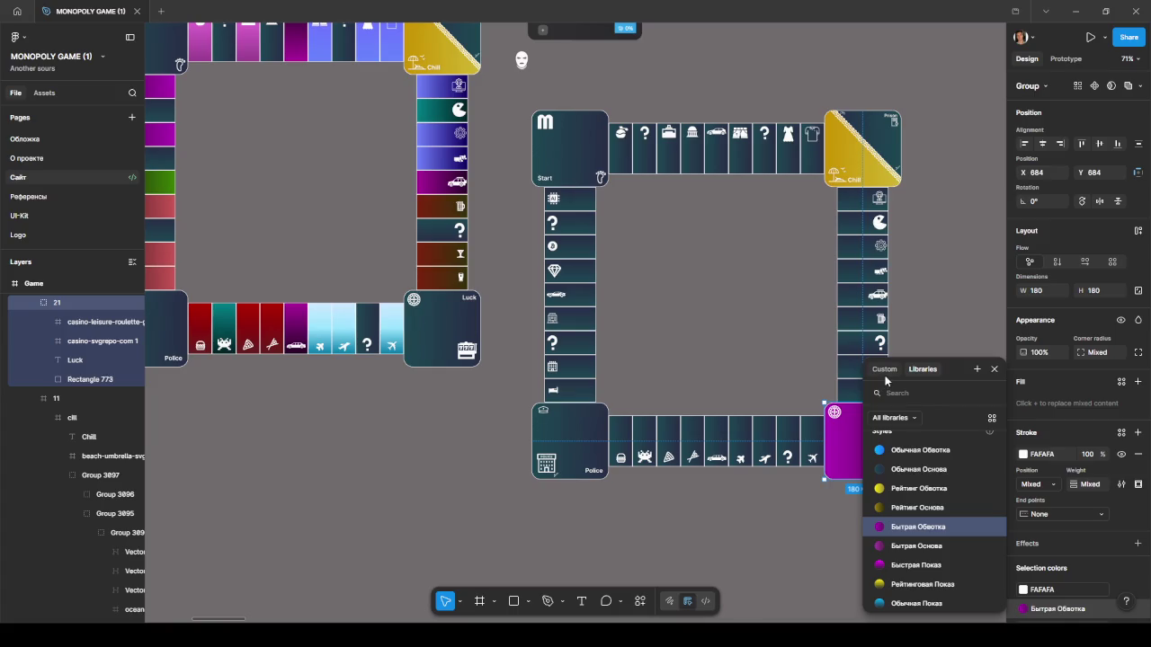
click(917, 603)
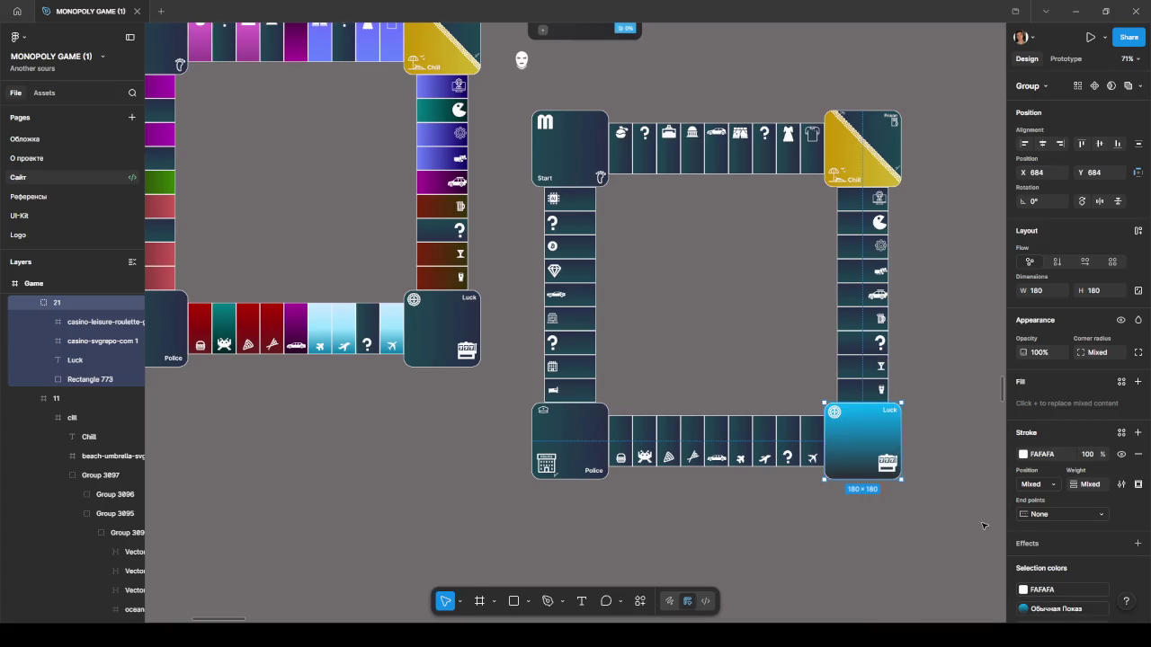
click(1025, 609)
scroll(935, 468, up, 3)
scroll(927, 486, up, 2)
click(910, 508)
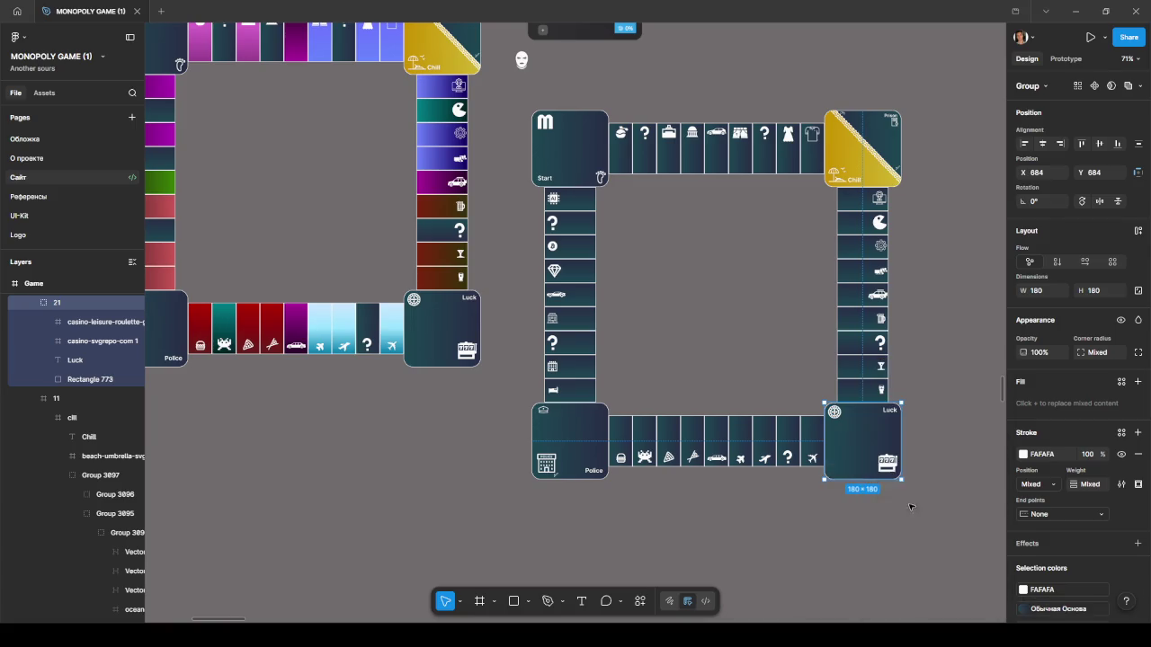
click(759, 493)
scroll(926, 373, up, 2)
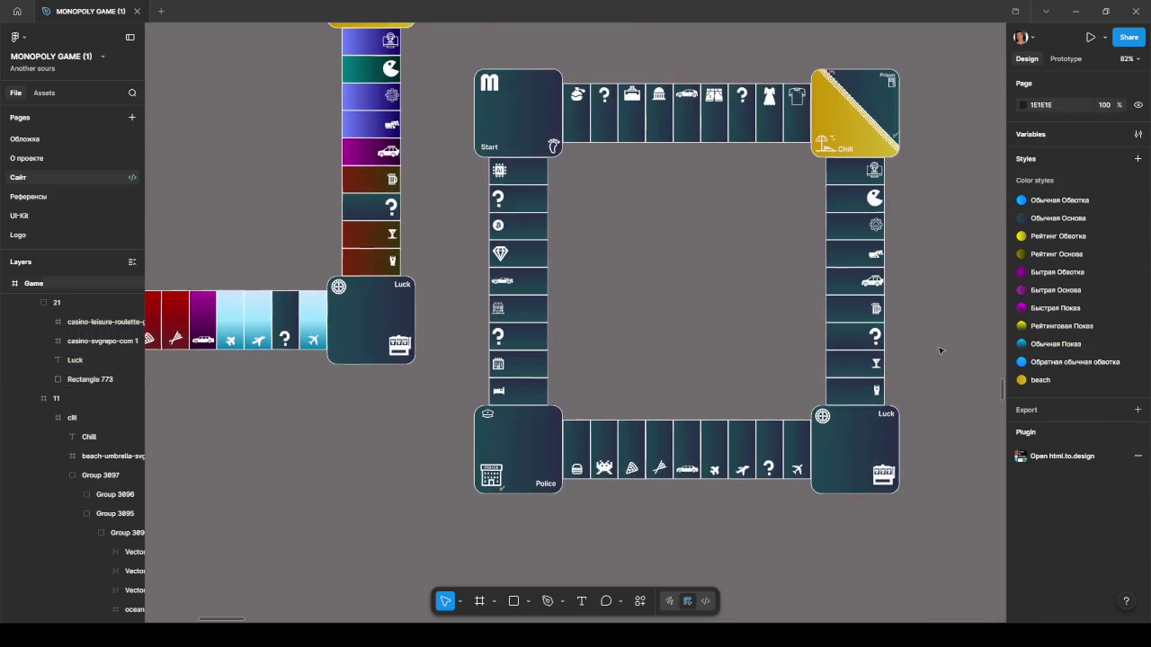
scroll(937, 349, up, 1)
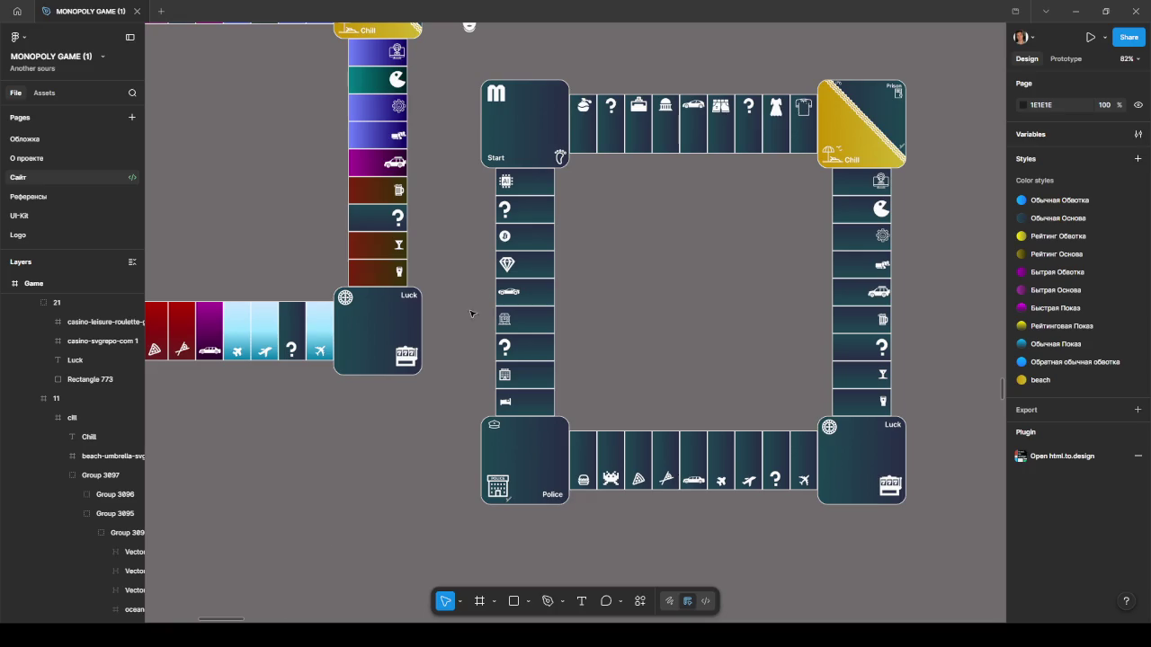
Swap positions so the dark board sits where the colourful board stood.
scroll(503, 297, up, 5)
scroll(522, 179, down, 10)
scroll(517, 179, up, 3)
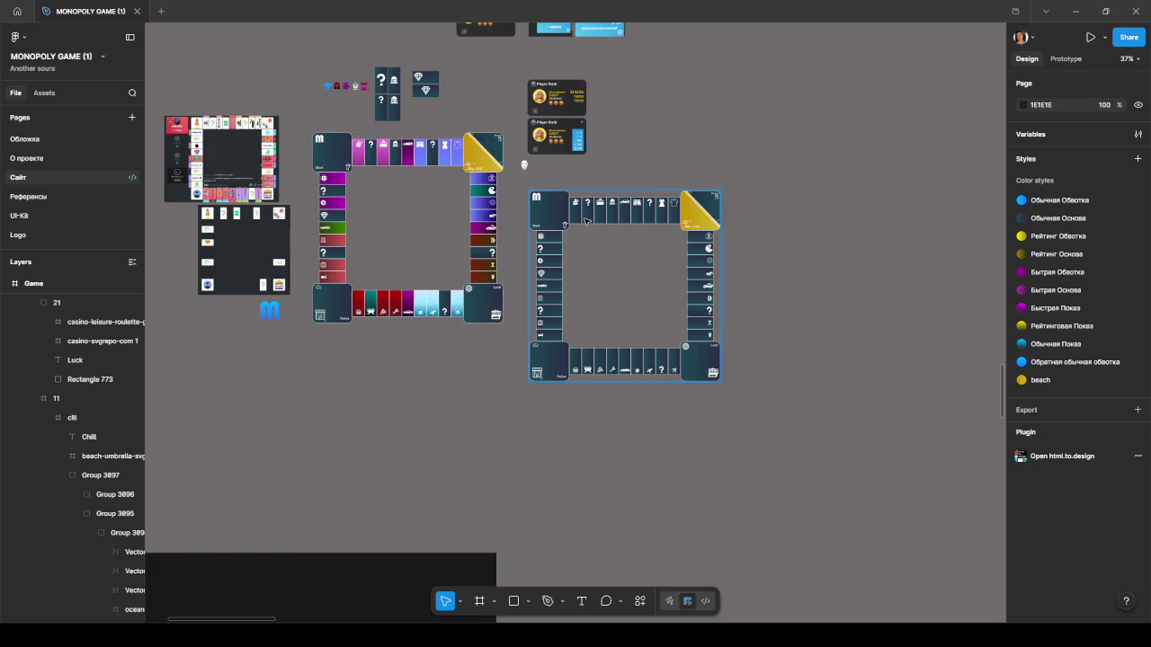
mouse_move(383, 147)
mouse_down()
mouse_move(730, 47)
mouse_move(319, 193)
mouse_move(717, 202)
mouse_up()
scroll(683, 252, down, 5)
drag(678, 258, 483, 242)
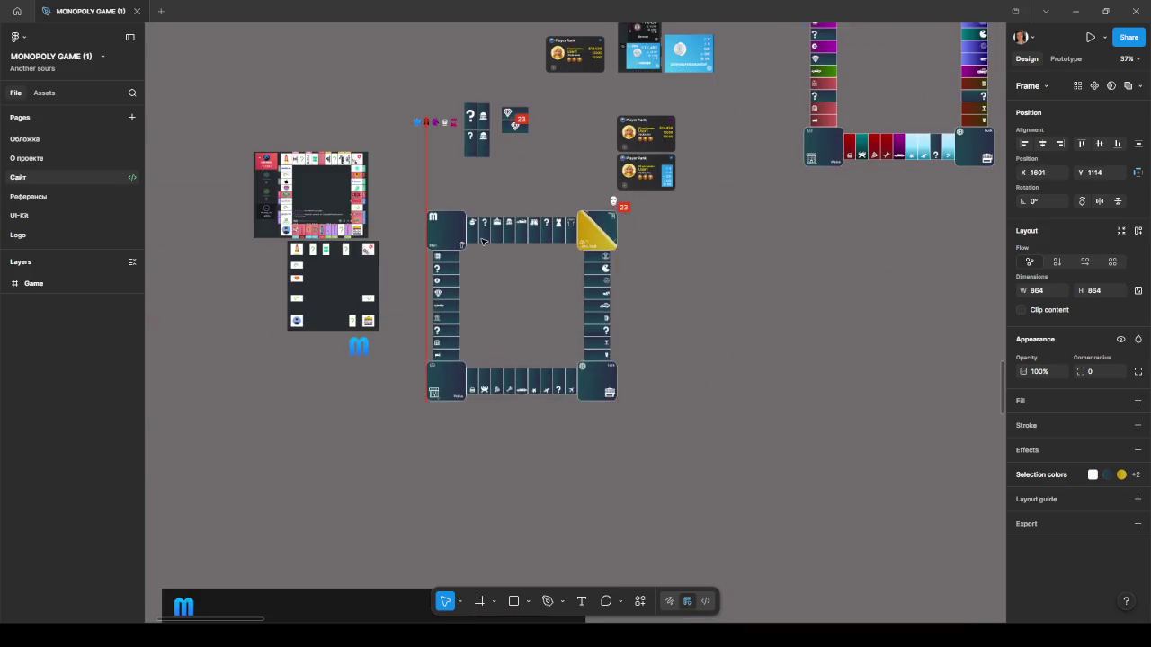
Find the white mask token and drag it up onto the board.
scroll(495, 251, up, 5)
scroll(581, 250, up, 3)
scroll(888, 175, down, 2)
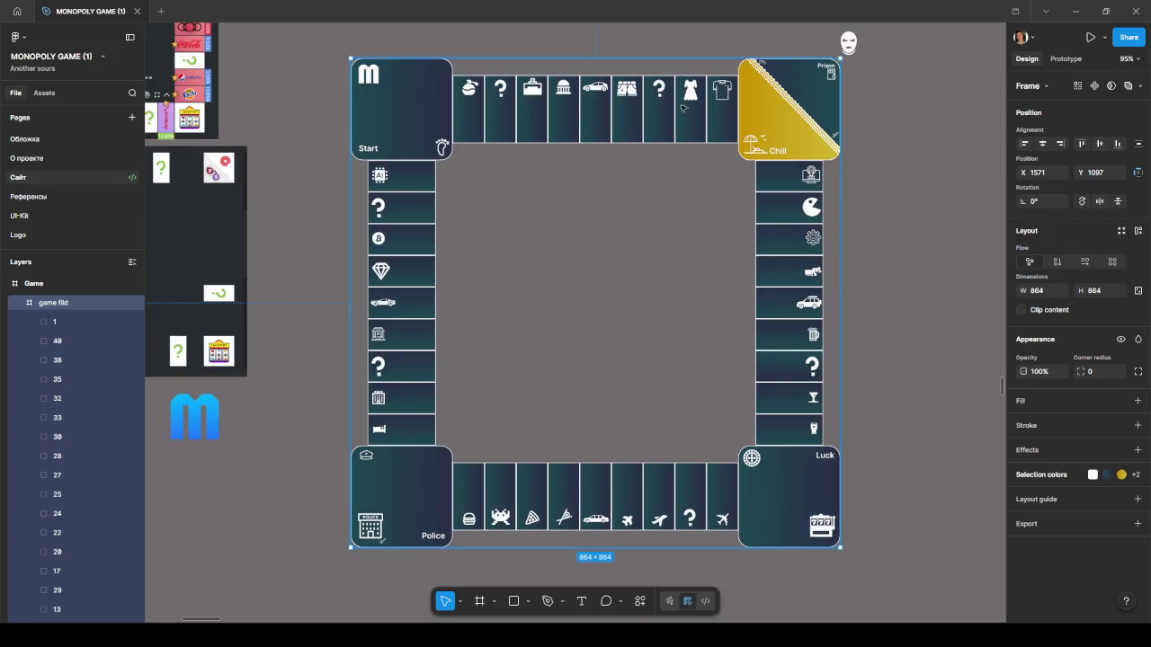
scroll(889, 175, right, 2)
scroll(885, 153, down, 2)
scroll(935, 143, left, 2)
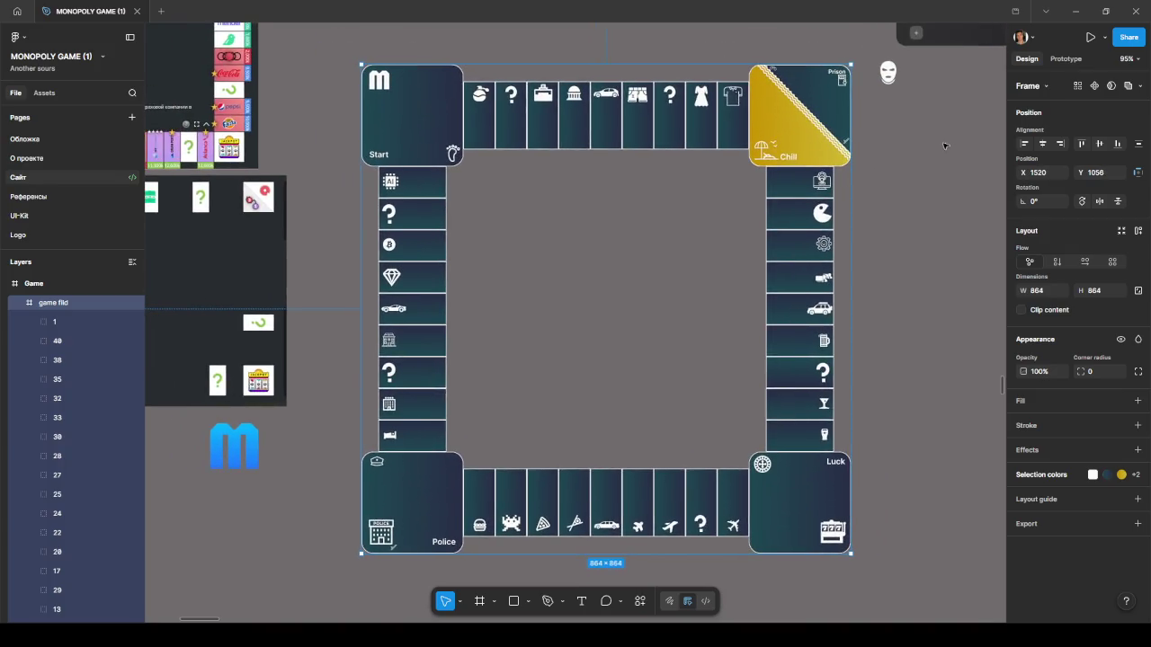
scroll(926, 142, down, 1)
scroll(908, 152, down, 2)
scroll(890, 135, down, 1)
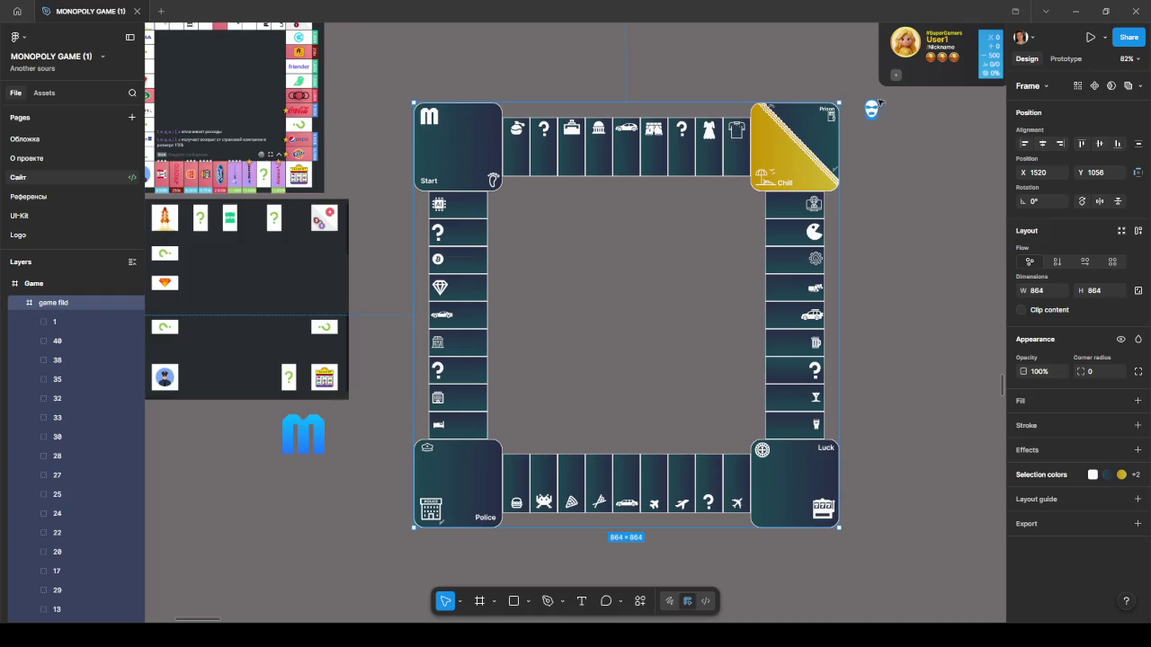
click(882, 116)
mouse_move(881, 116)
mouse_down()
mouse_move(764, 155)
mouse_move(856, 78)
mouse_up()
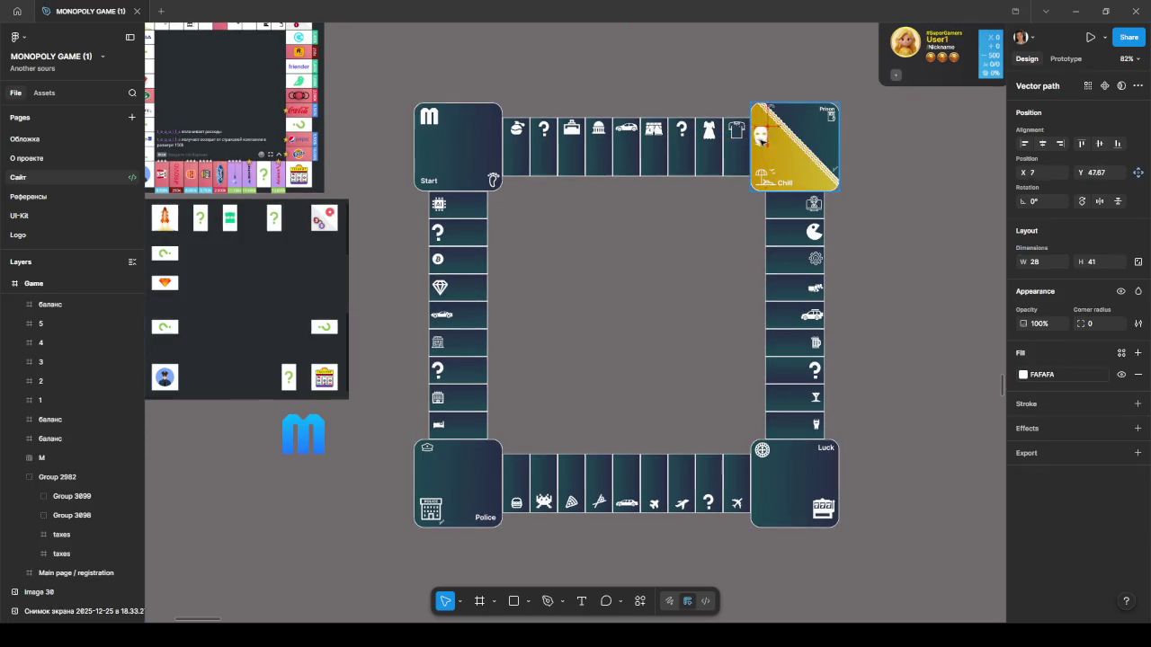
click(890, 175)
Move the white 28×41 mask token beside the row of player tokens.
scroll(871, 223, up, 2)
scroll(871, 222, up, 3)
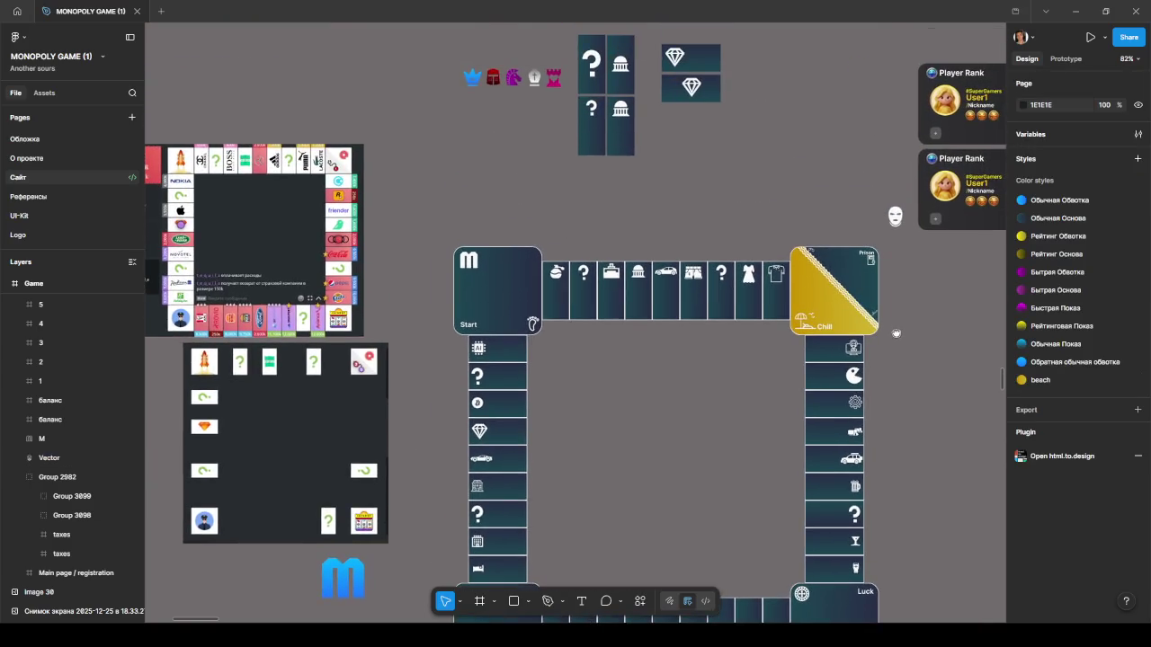
drag(891, 216, 772, 191)
drag(624, 143, 456, 109)
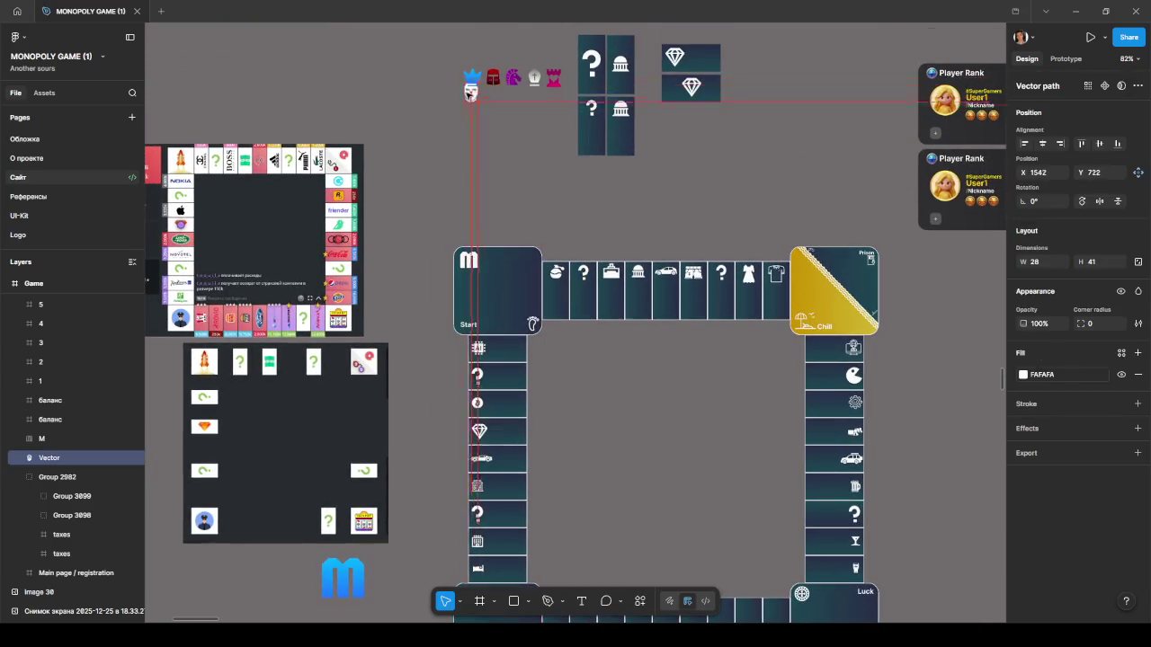
Shrink the mask token to 23×34 and move the blue crown token out of the row.
scroll(456, 110, up, 5)
scroll(456, 110, up, 2)
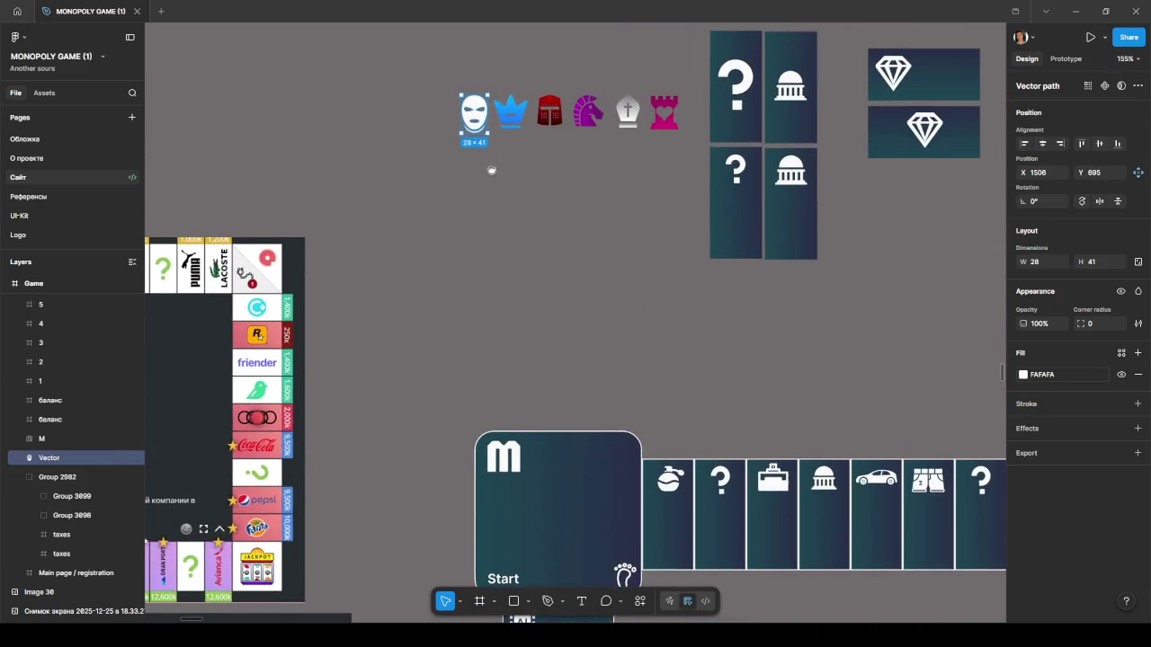
drag(488, 132, 477, 120)
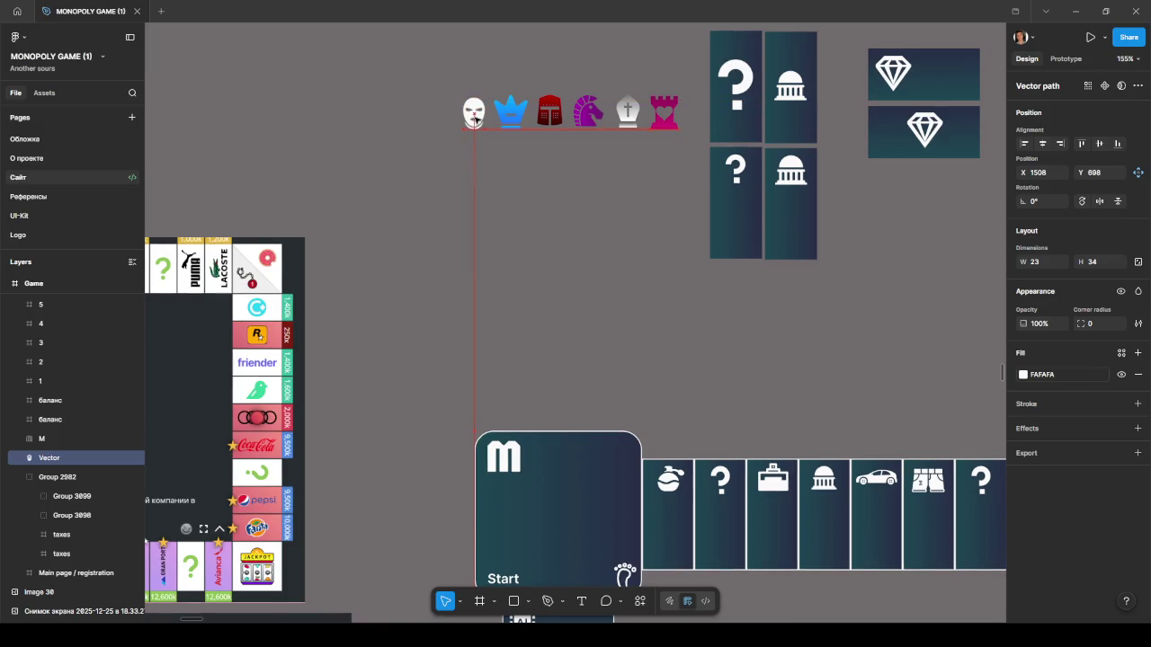
click(507, 169)
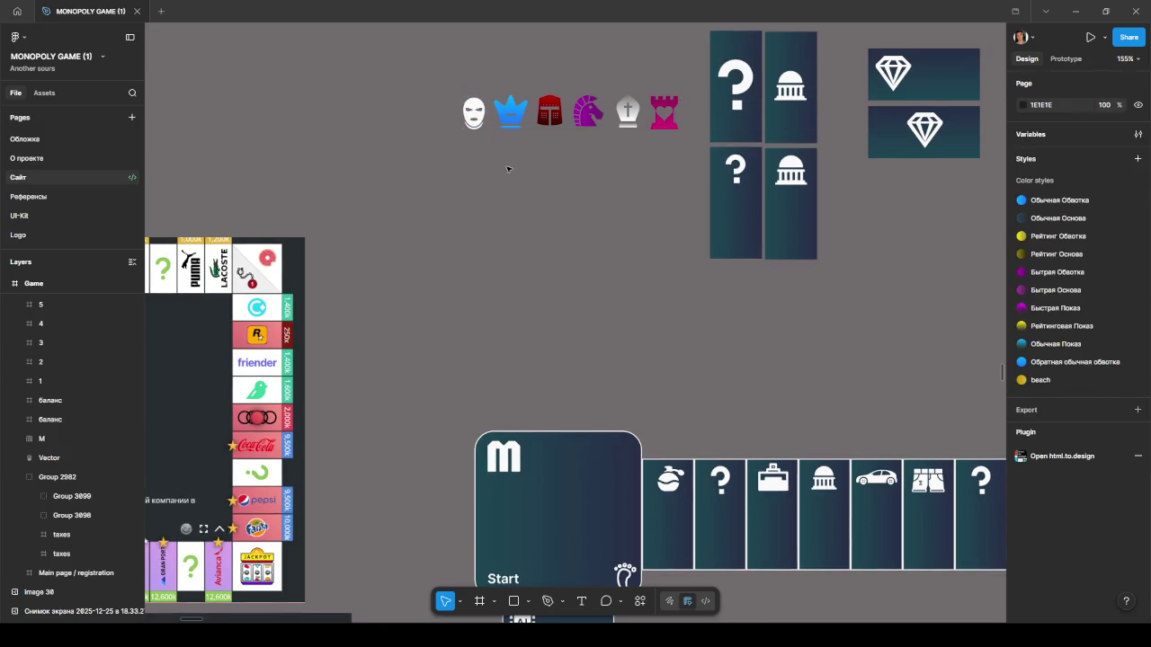
mouse_move(511, 112)
mouse_down()
mouse_move(666, 466)
mouse_move(824, 469)
mouse_move(515, 59)
mouse_move(668, 473)
mouse_move(830, 471)
mouse_move(547, 56)
mouse_up()
Nudge the mask token into line with the crown, helmet, horse, mitre and tower tokens.
scroll(527, 134, up, 3)
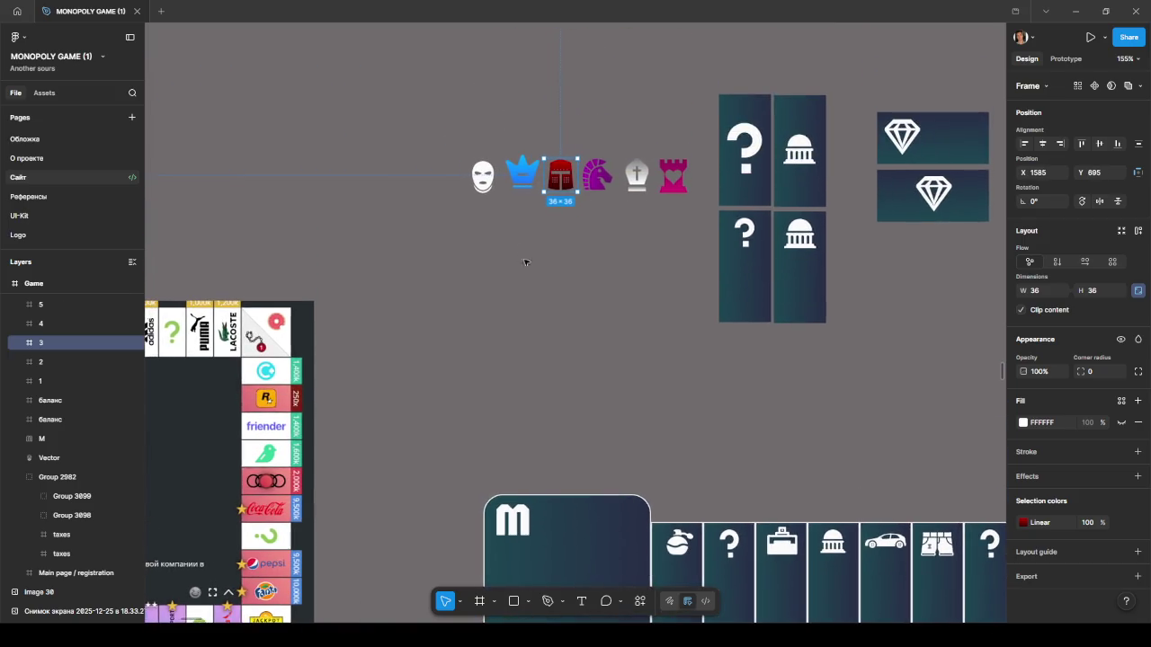
drag(483, 186, 486, 182)
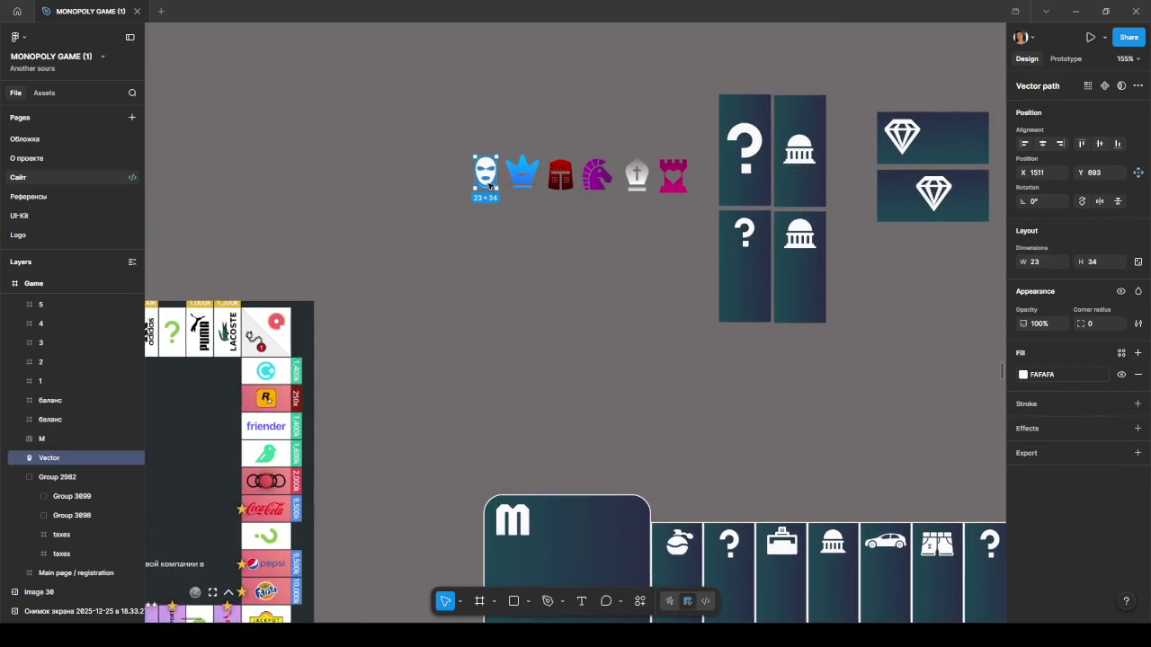
scroll(528, 225, up, 3)
click(517, 212)
scroll(506, 228, up, 2)
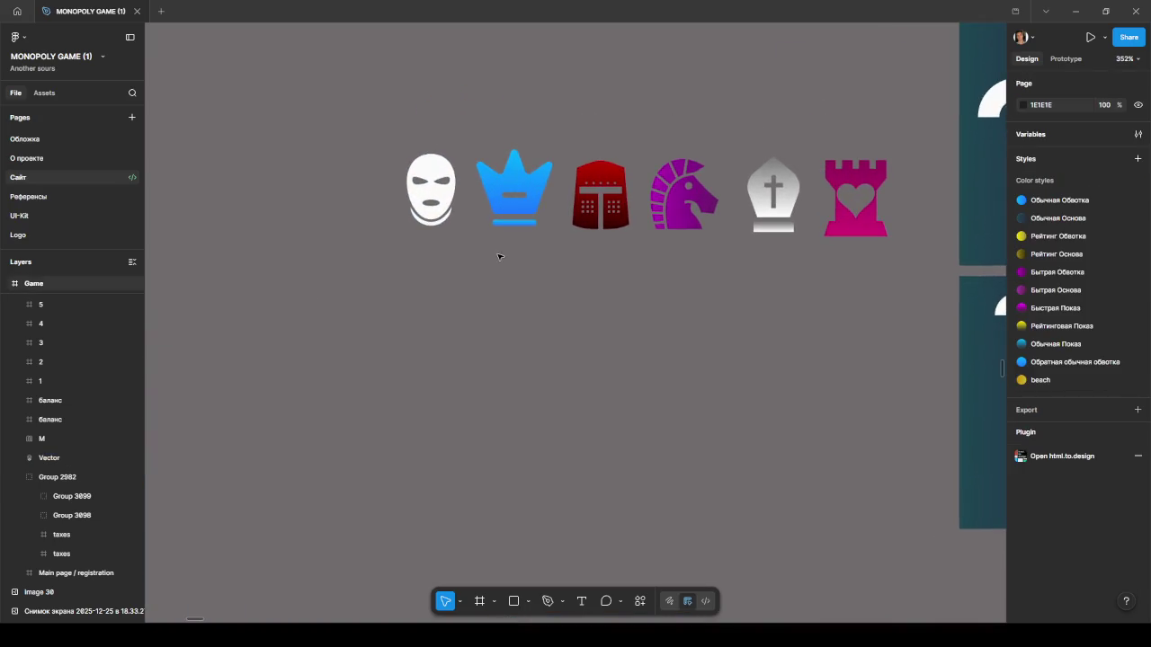
scroll(490, 252, up, 2)
drag(477, 279, 467, 278)
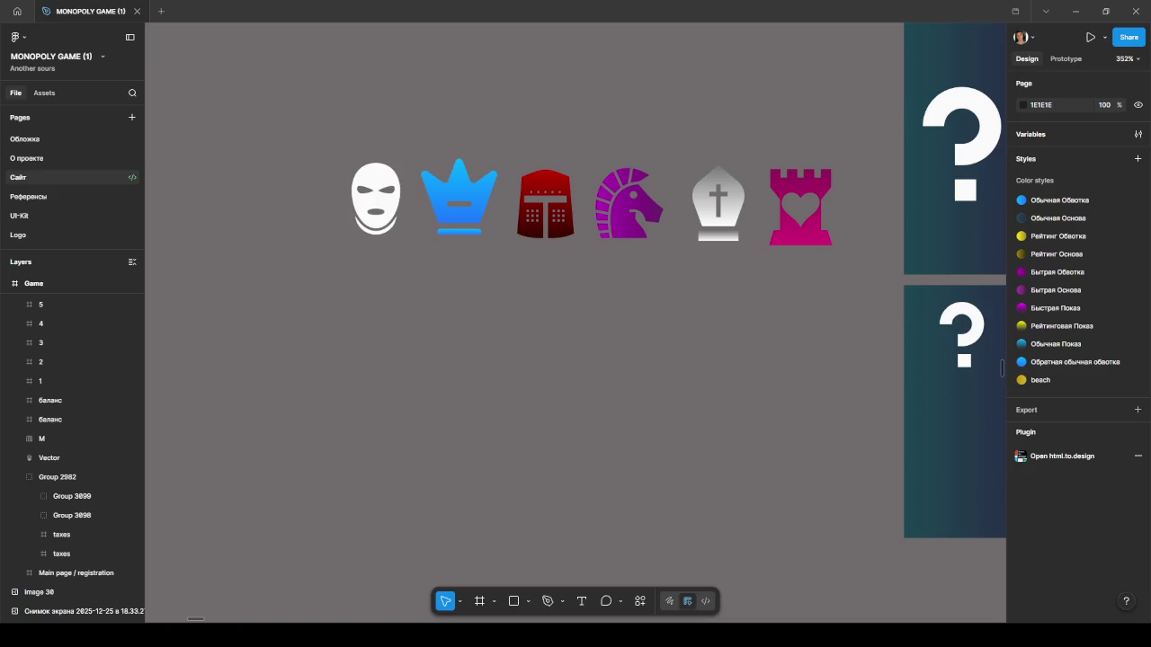
scroll(569, 276, down, 5)
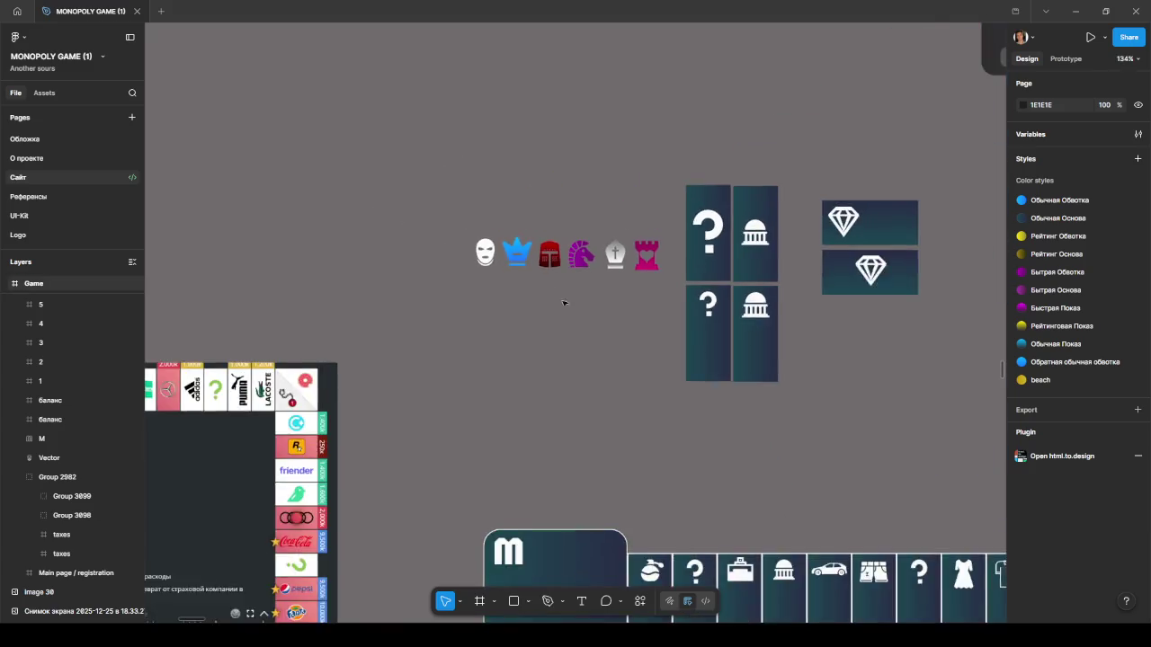
Drag the dark game board up and left to X 1494, Y 887.
scroll(568, 275, down, 3)
mouse_move(552, 179)
mouse_down()
mouse_move(588, 261)
mouse_move(490, 133)
mouse_up()
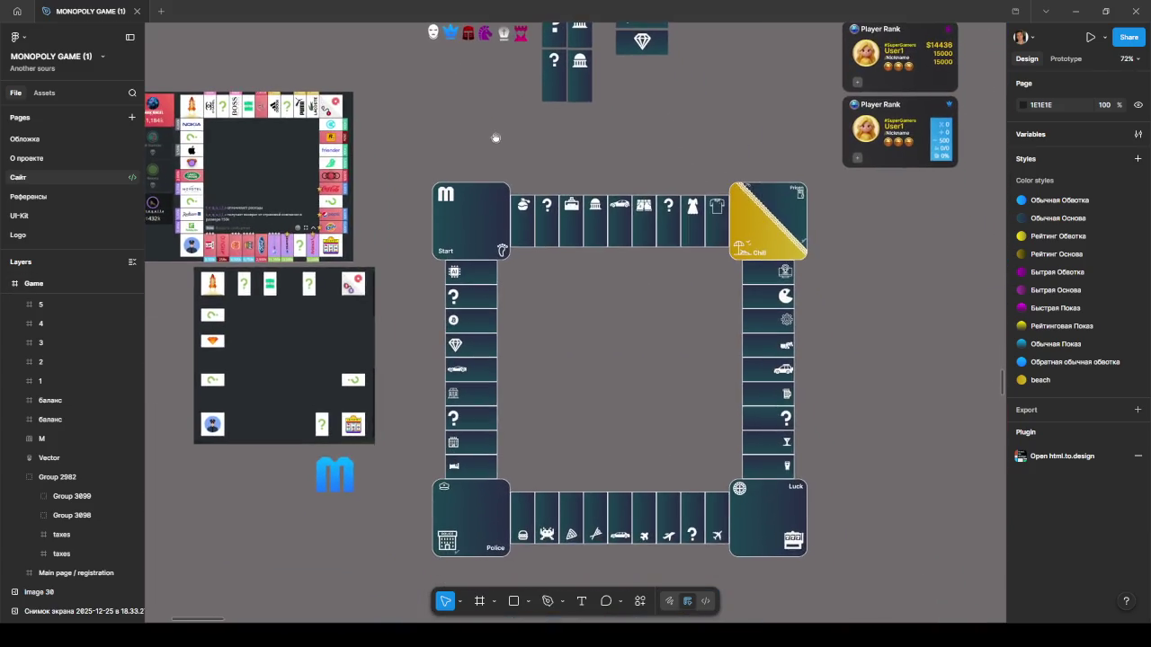
drag(511, 217, 499, 145)
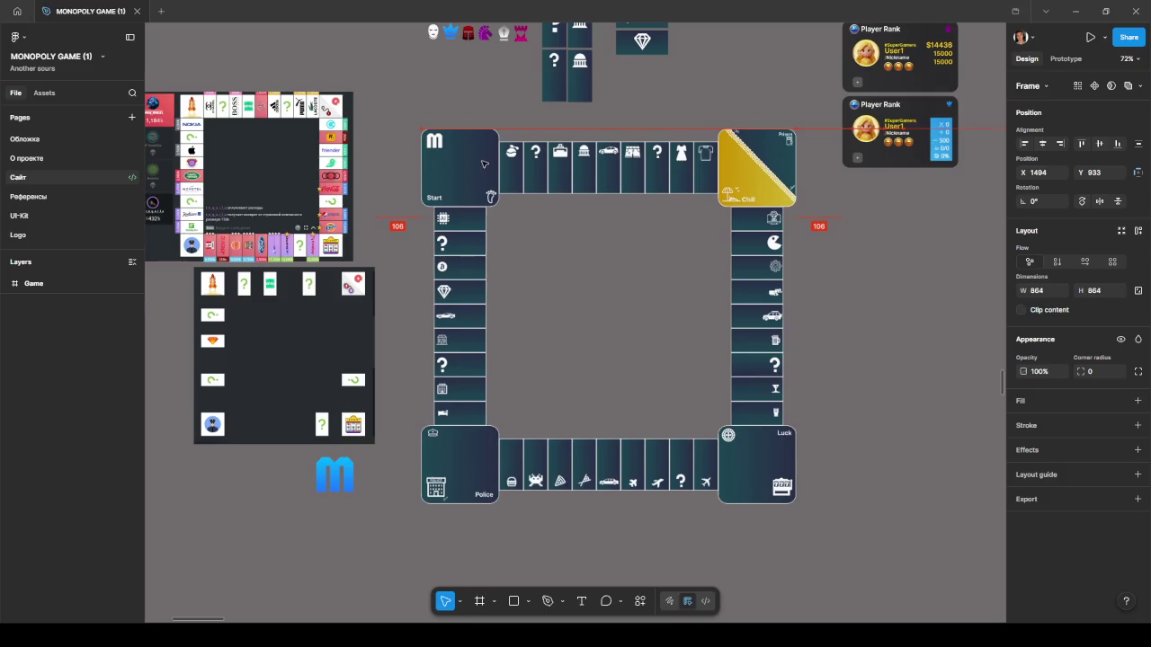
drag(390, 141, 389, 128)
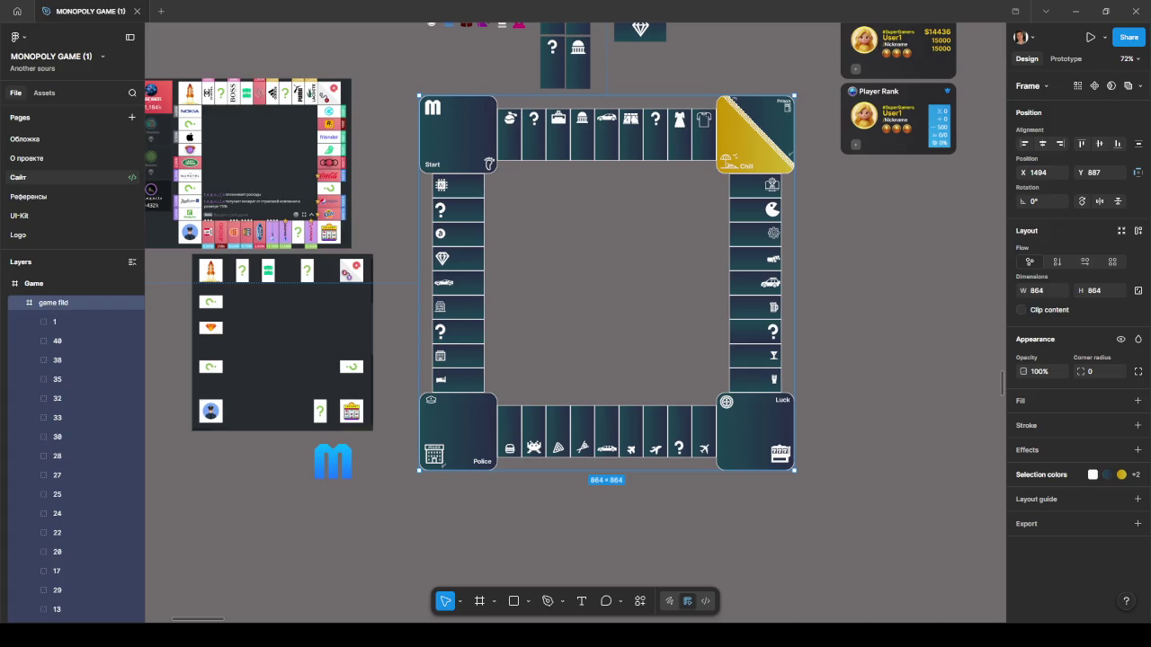
Zoom out and pan to bring the right-hand page frames into view.
ctrl+scroll(745, 194, down, 2)
ctrl+scroll(745, 194, down, 5)
scroll(521, 381, up, 5)
ctrl+scroll(511, 226, down, 3)
scroll(555, 249, up, 3)
scroll(513, 287, right, 2)
scroll(514, 288, up, 2)
scroll(418, 362, up, 2)
scroll(418, 363, down, 4)
scroll(303, 210, right, 2)
scroll(837, 210, right, 3)
scroll(837, 211, up, 2)
mouse_move(675, 314)
mouse_down()
mouse_move(531, 331)
mouse_move(485, 307)
mouse_up()
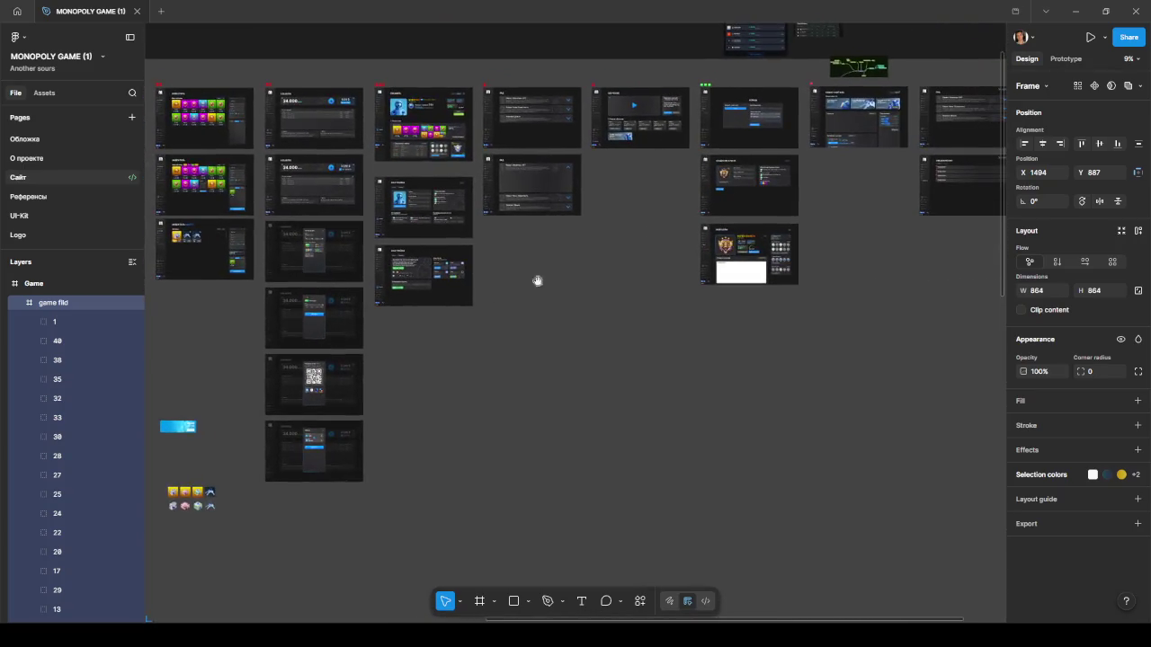
Centre the НОВОСТНОЙ ХАБ page and measure its heading's distance to the news cards with Alt.
scroll(486, 308, up, 3)
scroll(675, 341, up, 3)
scroll(639, 342, up, 3)
drag(639, 342, 555, 474)
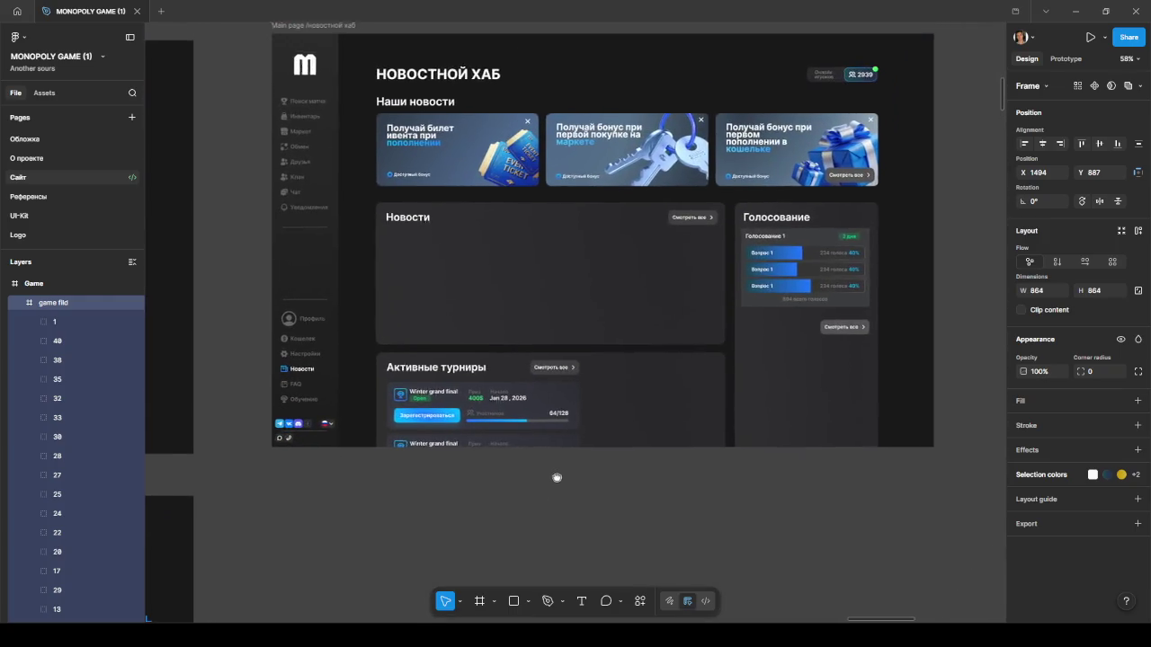
click(465, 79)
key(alt)
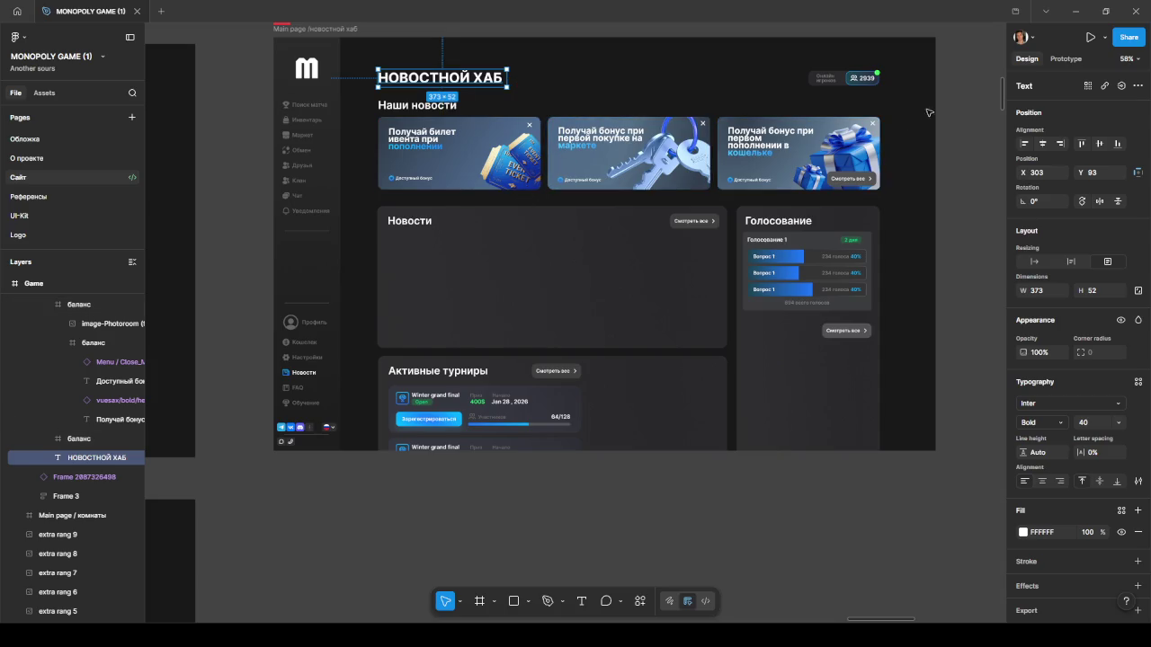
Zoom around the news hub frame, then switch to the Cursor window.
scroll(955, 111, up, 2)
scroll(956, 110, up, 2)
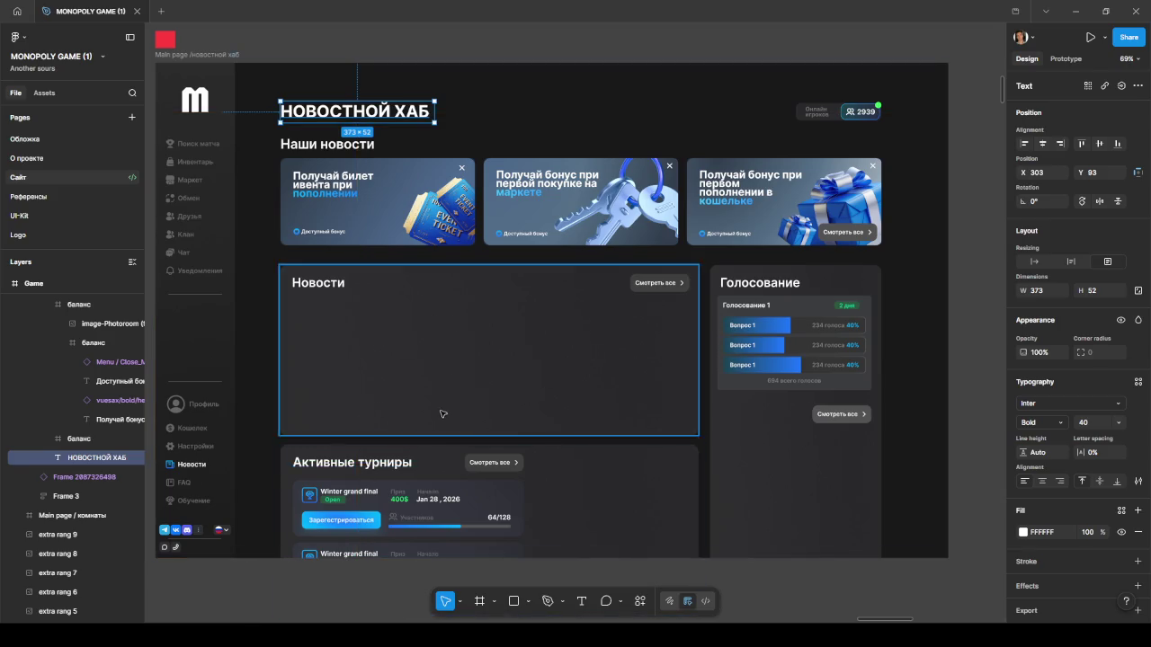
scroll(443, 413, down, 5)
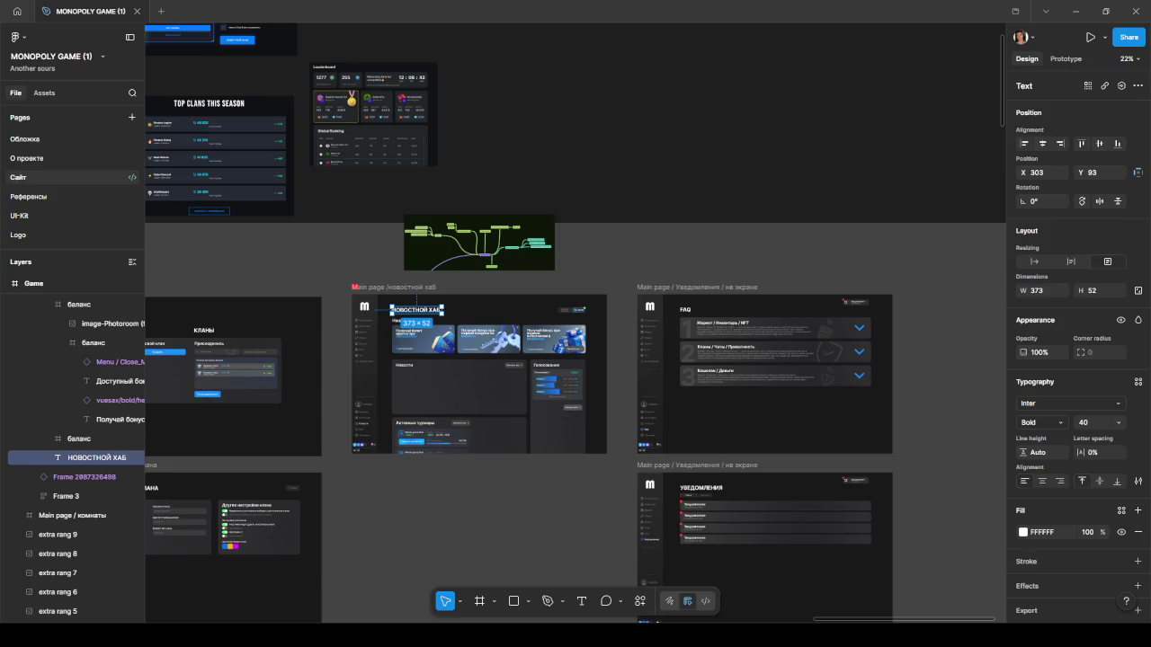
key(alt+Tab)
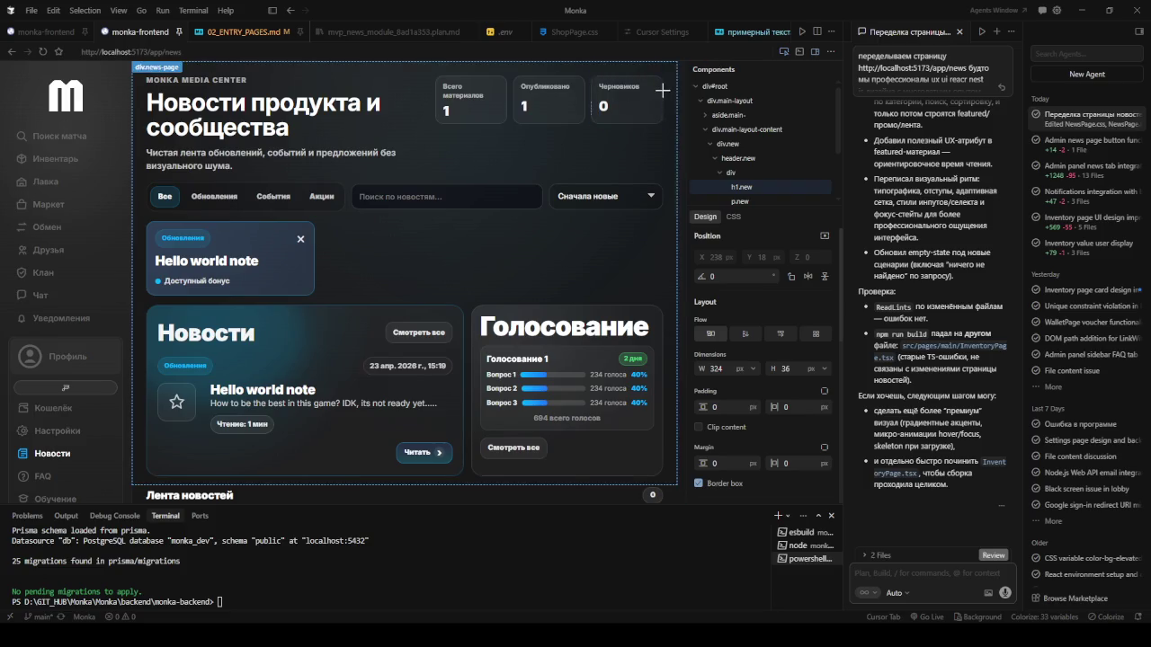
Append 'все делаем по моим указаниям' to the Cursor agent request, then return to Figma.
scroll(926, 333, up, 3)
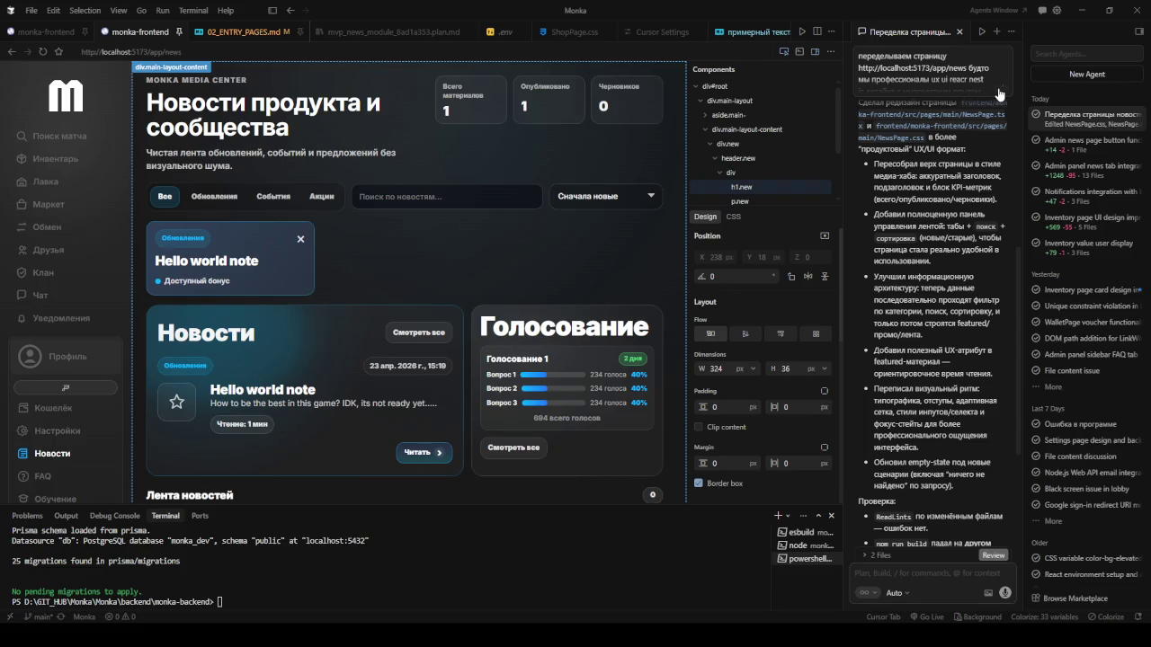
click(974, 92)
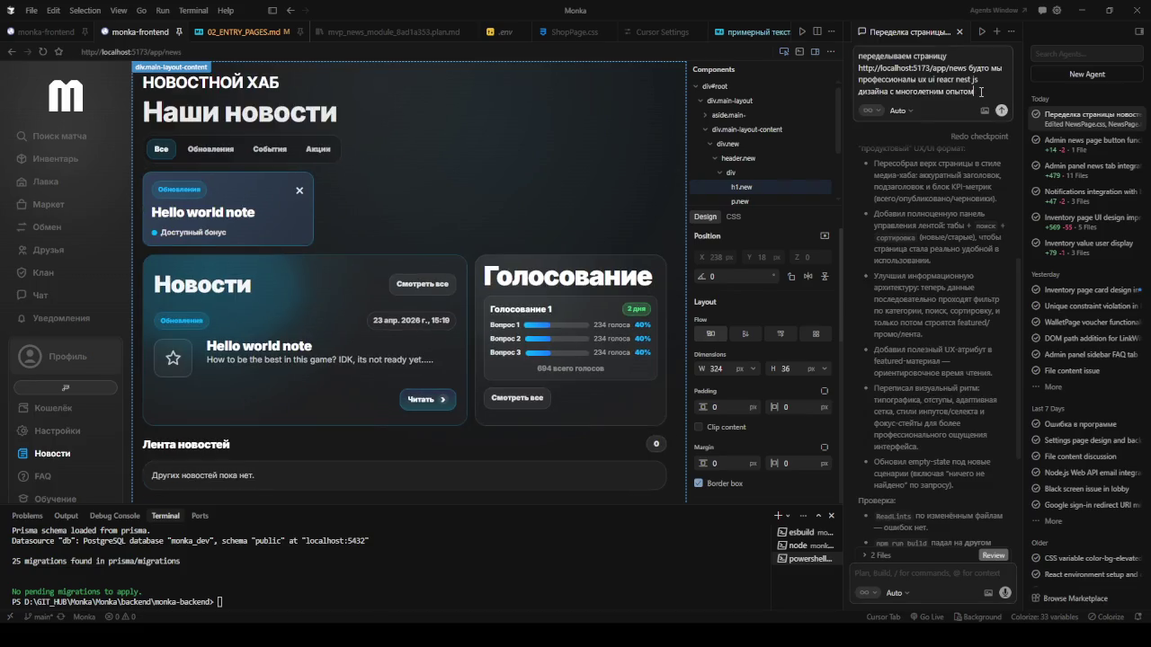
key(BackSpace)
text(. начем)
text( по моему)
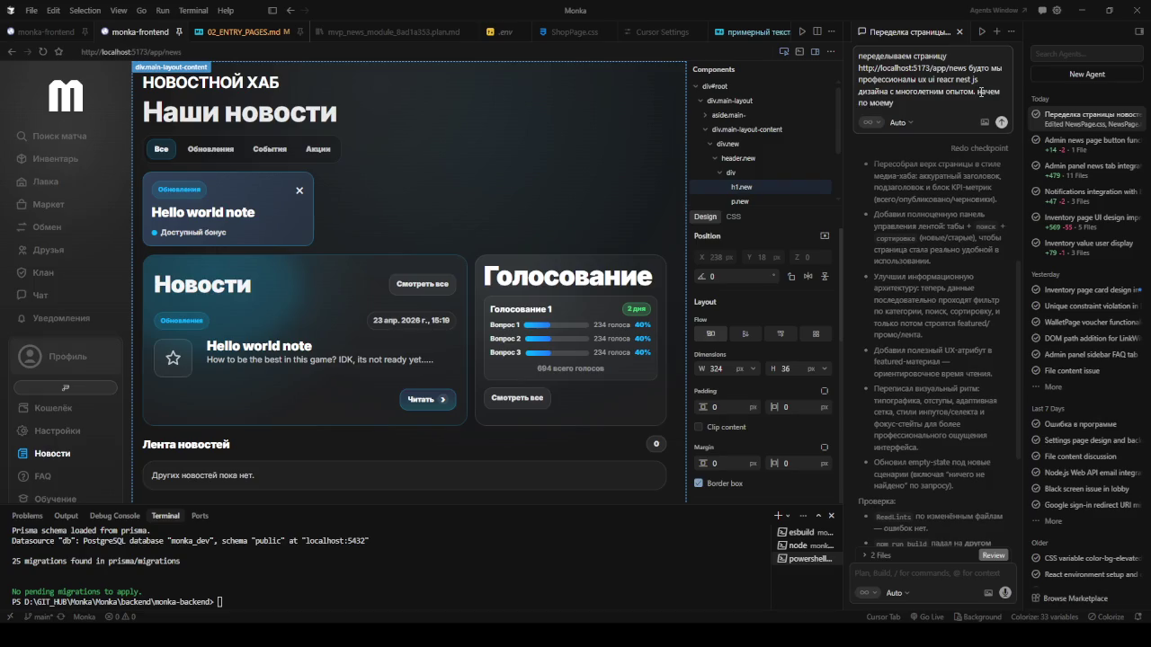
key(ctrl+BackSpace)
key(ctrl+BackSpace)
key(ctrl+BackSpace)
text(все делаем по моим указаниям)
text( у наст)
key(BackSpace)
key(BackSpace)
key(BackSpace)
key(BackSpace)
key(BackSpace)
key(BackSpace)
text(- у нкс есть)
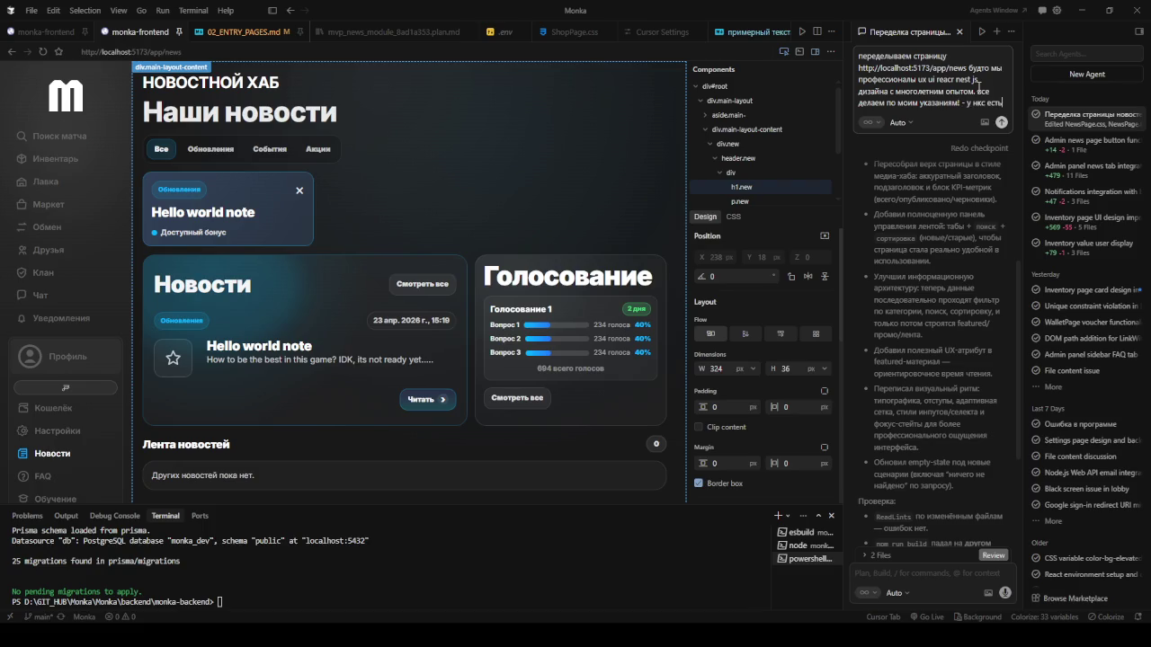
key(alt+Tab)
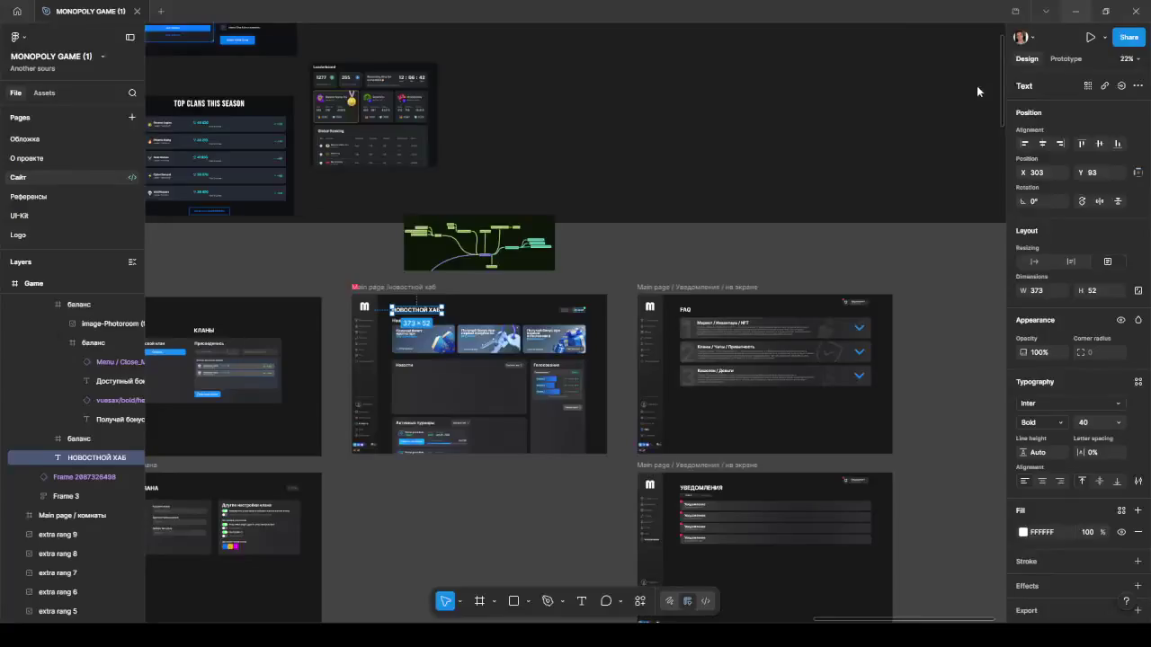
Measure the title's spacing to the voting panel and enter the НОВОСТНОЙ ХАБ title text.
scroll(475, 225, down, 3)
scroll(471, 222, up, 5)
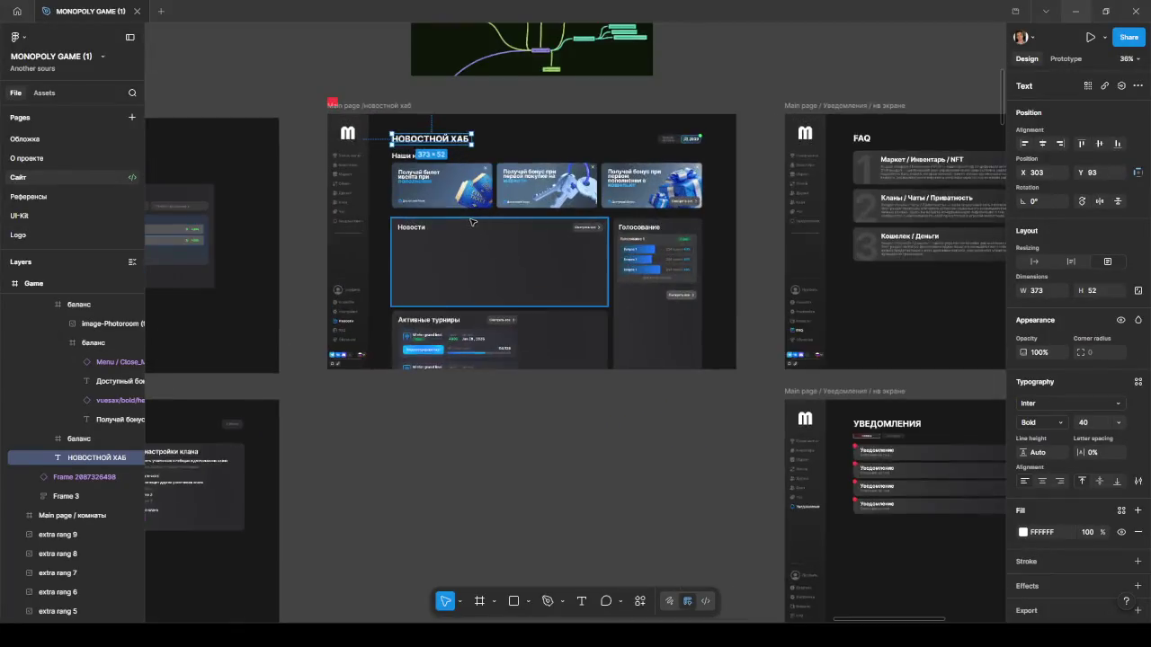
scroll(471, 223, up, 3)
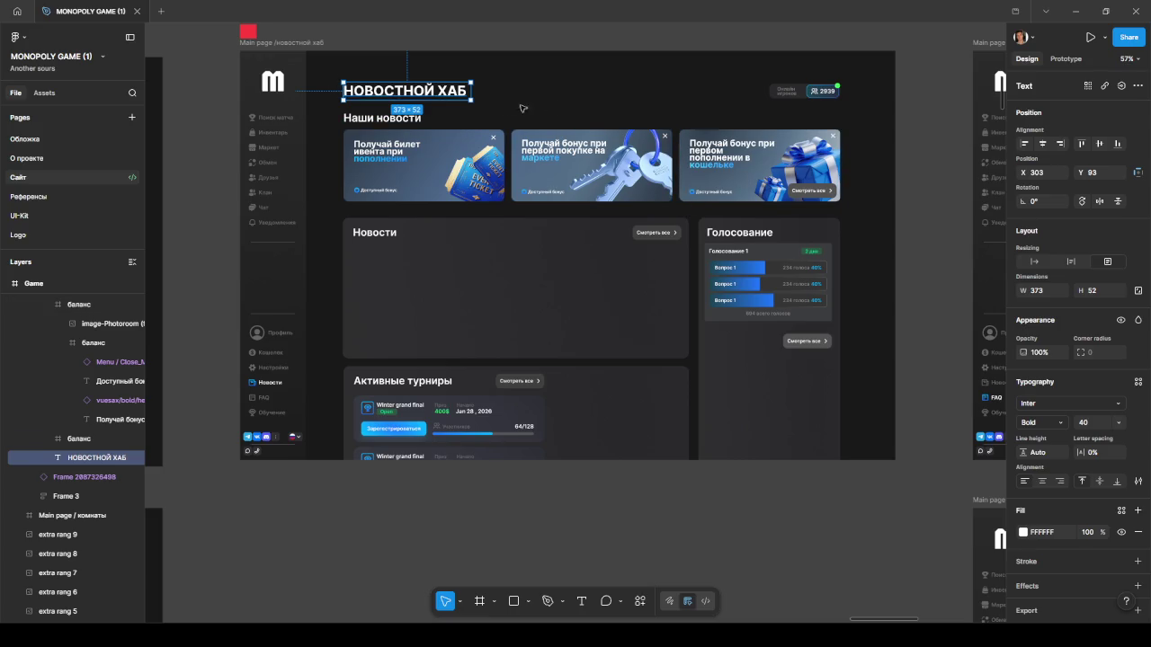
key(alt)
key(alt)
key(Return)
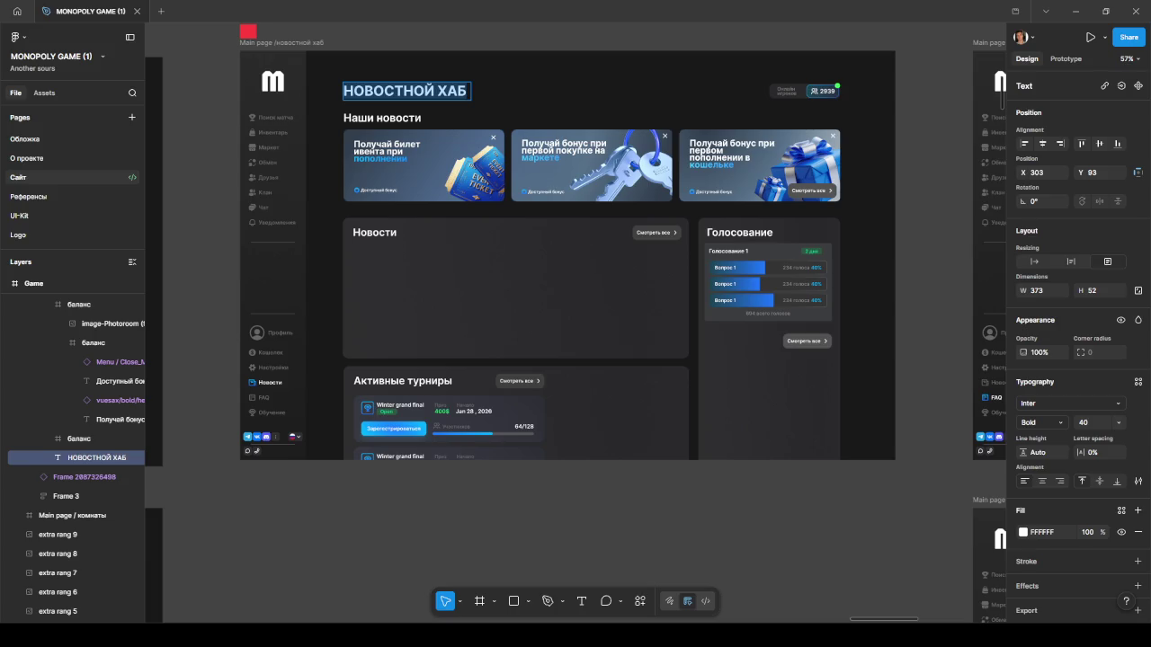
scroll(775, 86, up, 5)
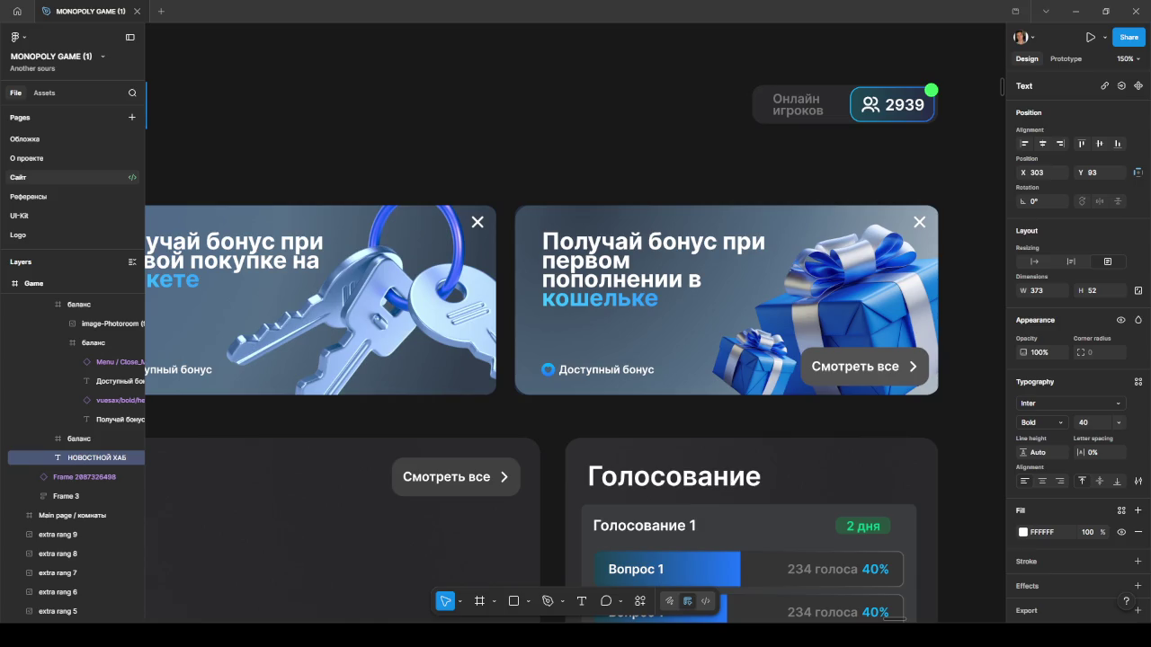
Delete the Онлайн игроков label text.
double_click(797, 105)
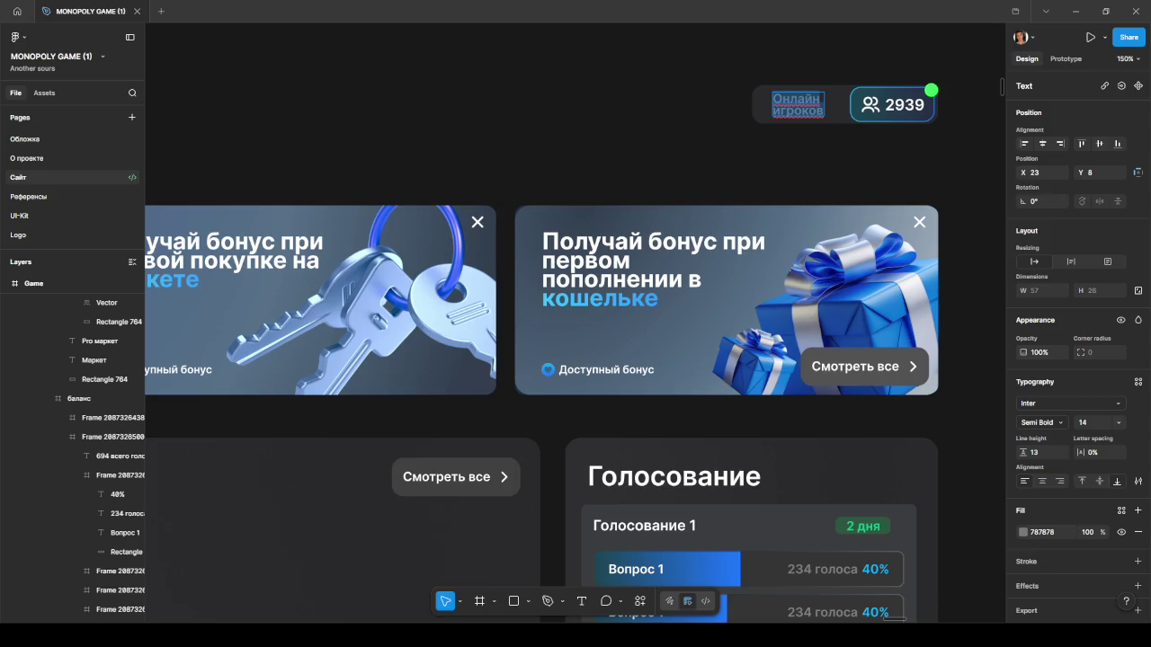
key(BackSpace)
scroll(644, 180, down, 5)
scroll(644, 180, up, 1)
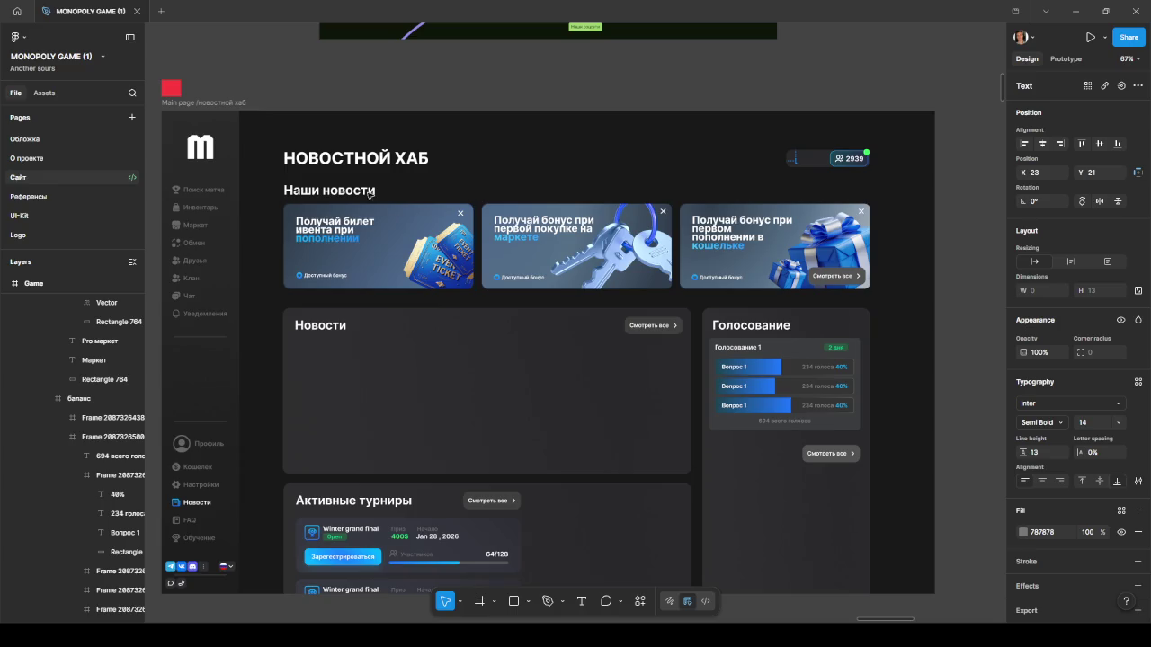
Rename the Наши новости heading to Наши предложения and nudge it slightly right.
double_click(329, 190)
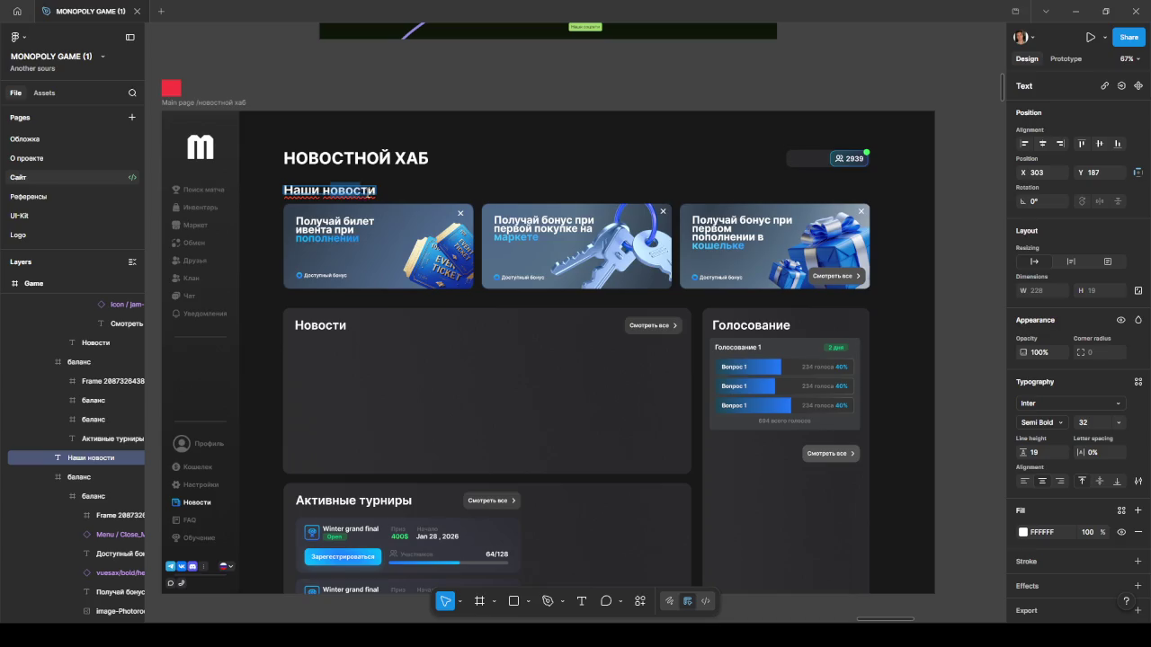
drag(329, 189, 379, 192)
text(предложенни)
key(BackSpace)
key(BackSpace)
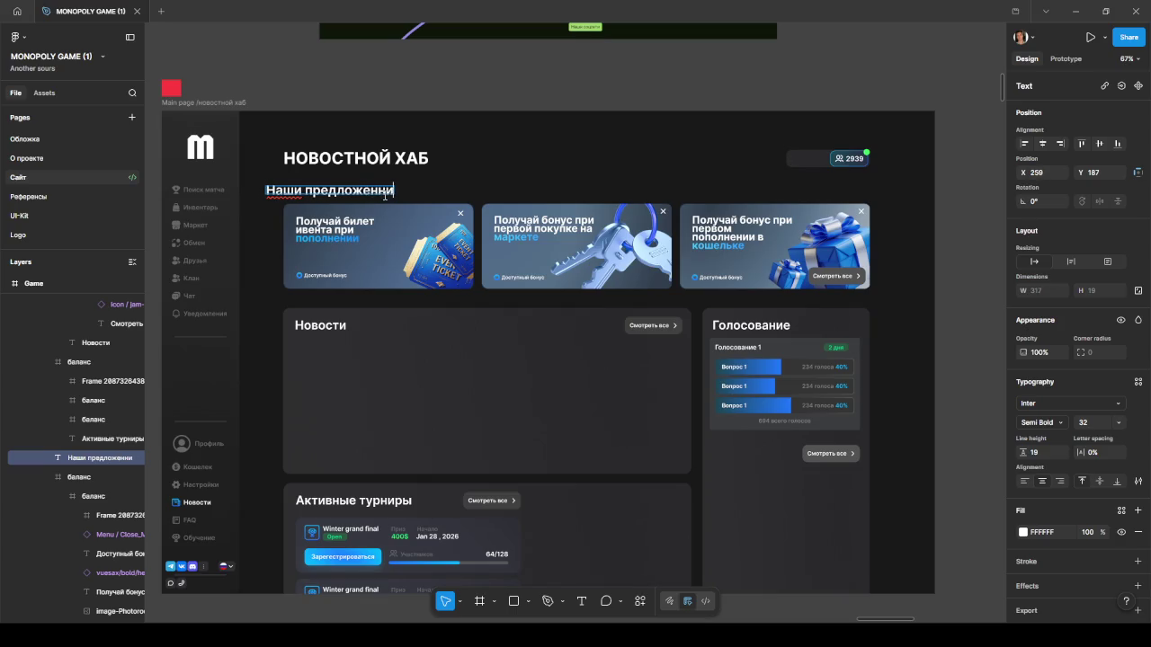
text(ия)
click(350, 161)
drag(366, 194, 379, 194)
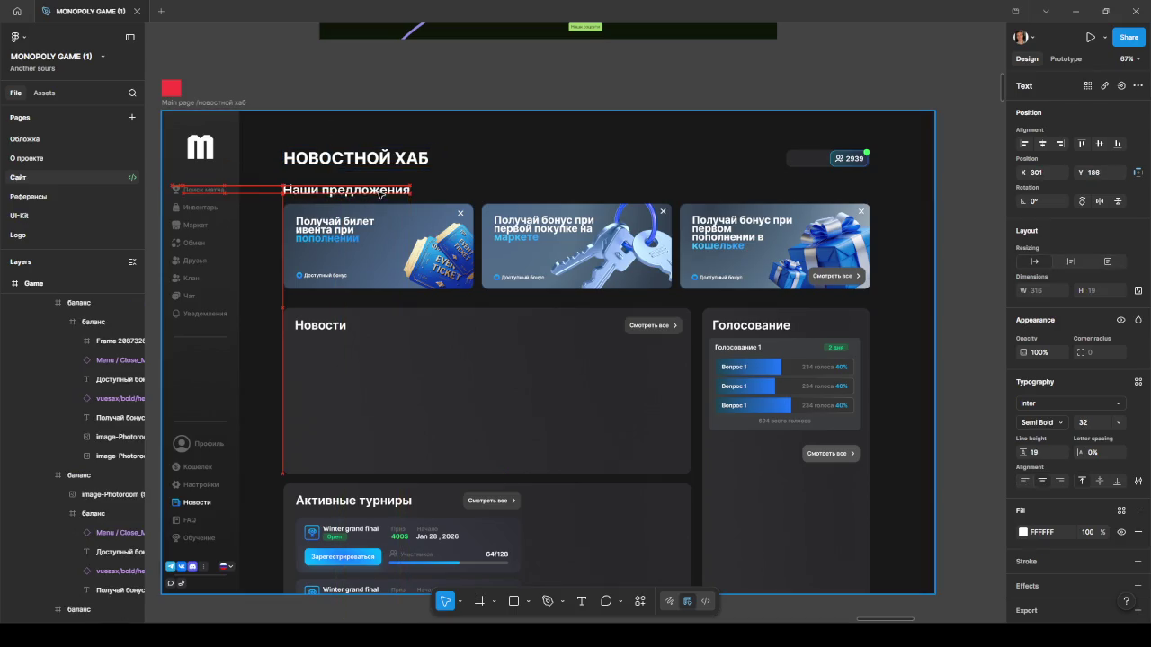
Shorten the heading to Предложения and shift it left to align with the cards.
click(285, 236)
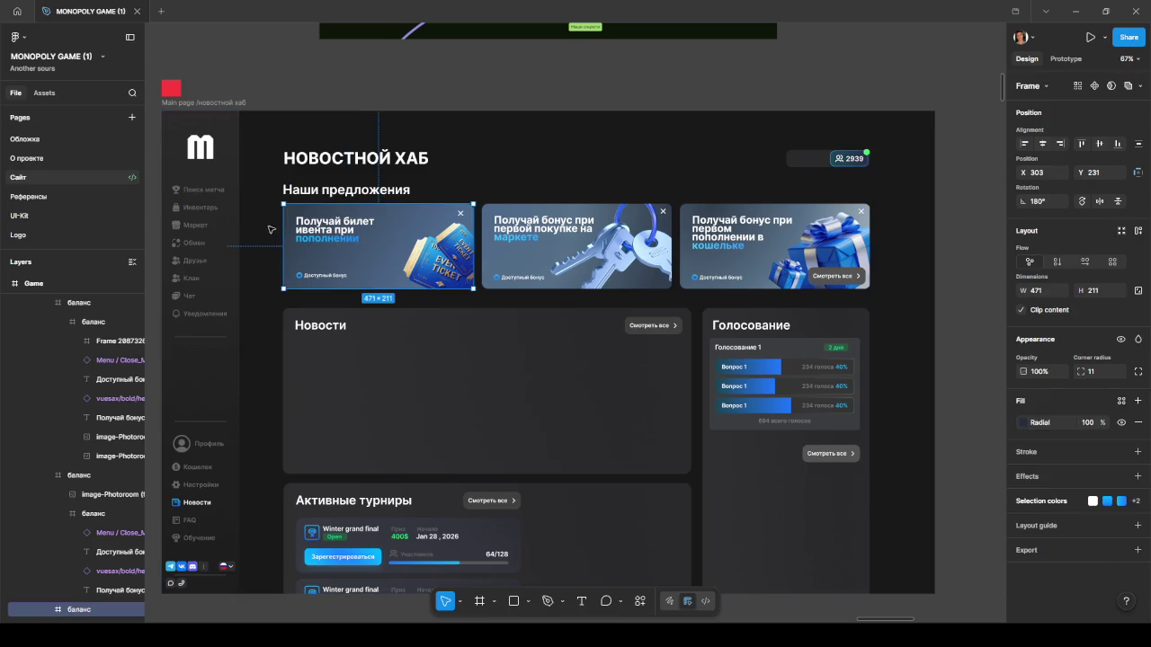
click(274, 208)
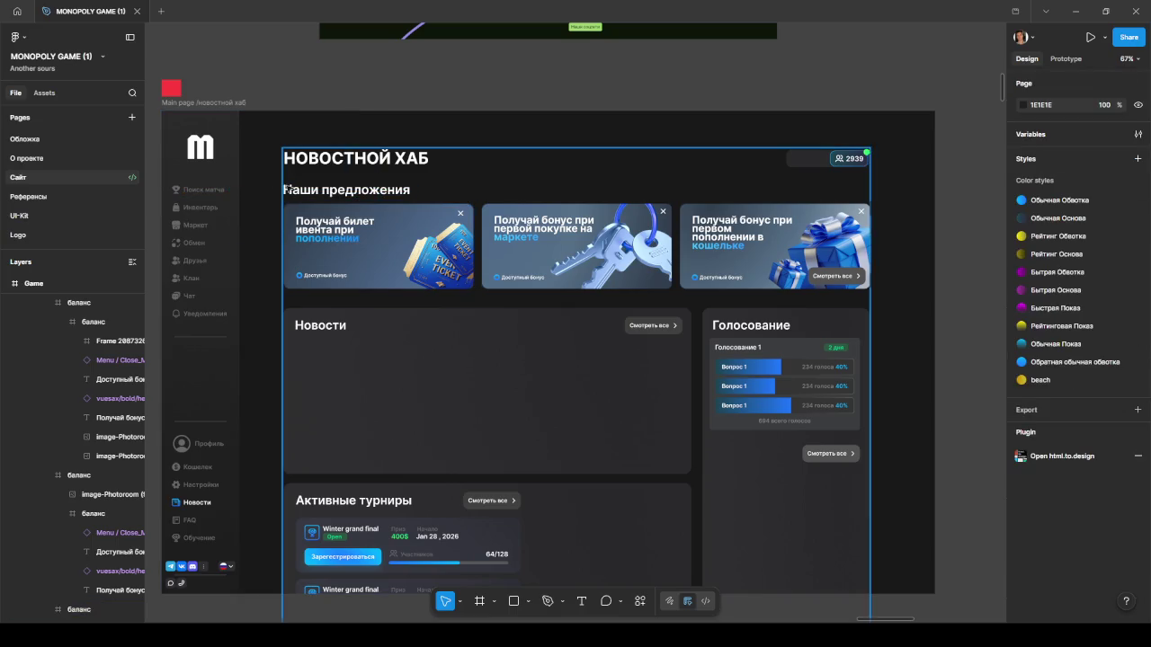
click(318, 191)
double_click(324, 189)
click(326, 189)
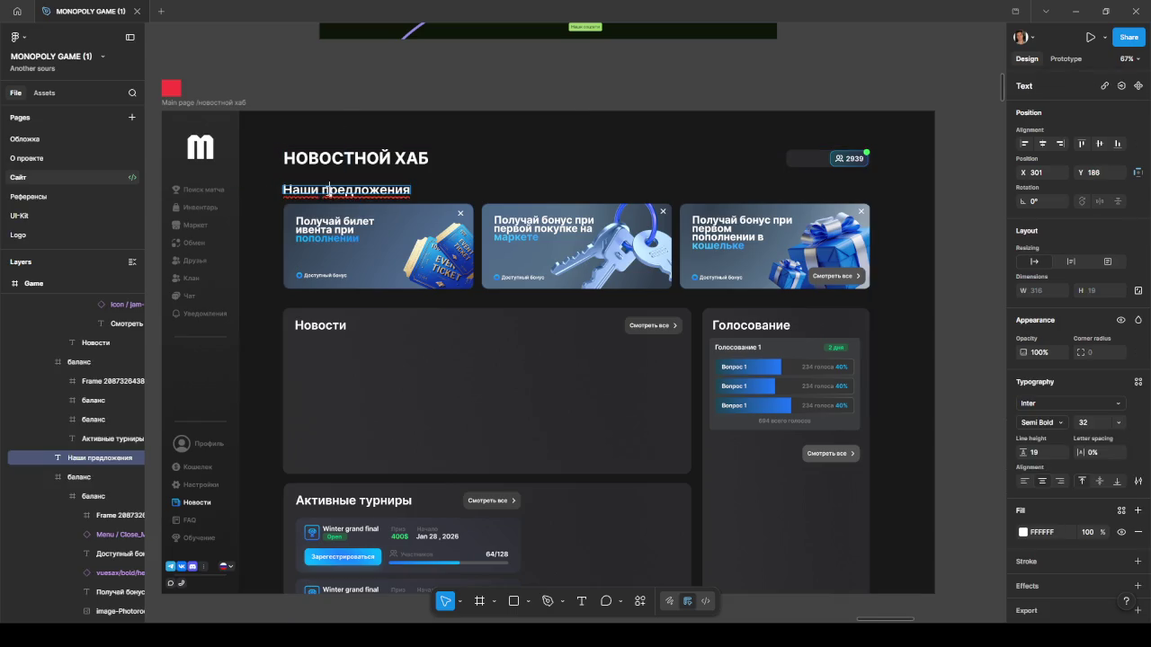
key(BackSpace)
key(BackSpace)
key(BackSpace)
key(BackSpace)
key(BackSpace)
key(BackSpace)
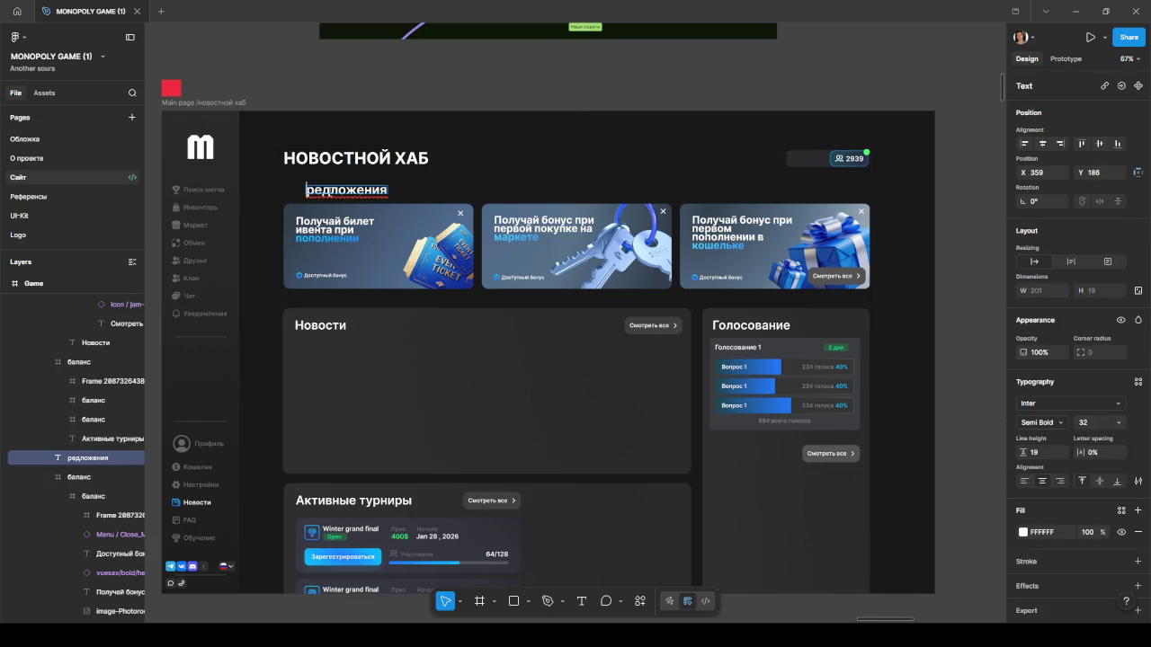
text(П)
key(Escape)
drag(346, 191, 305, 194)
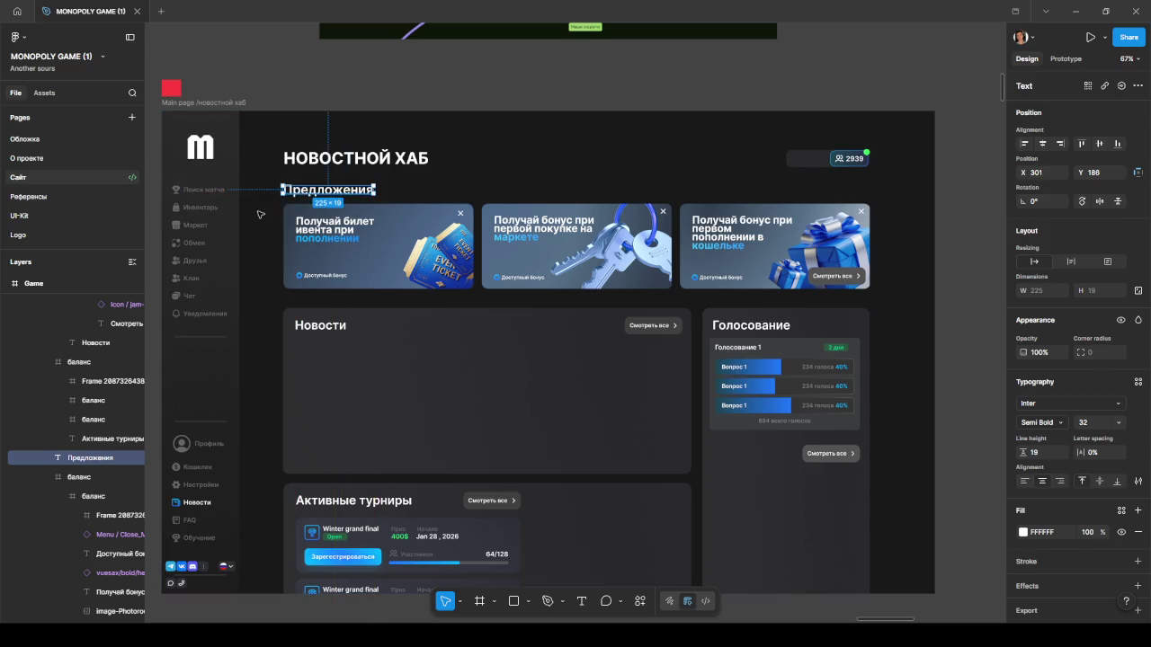
key(Escape)
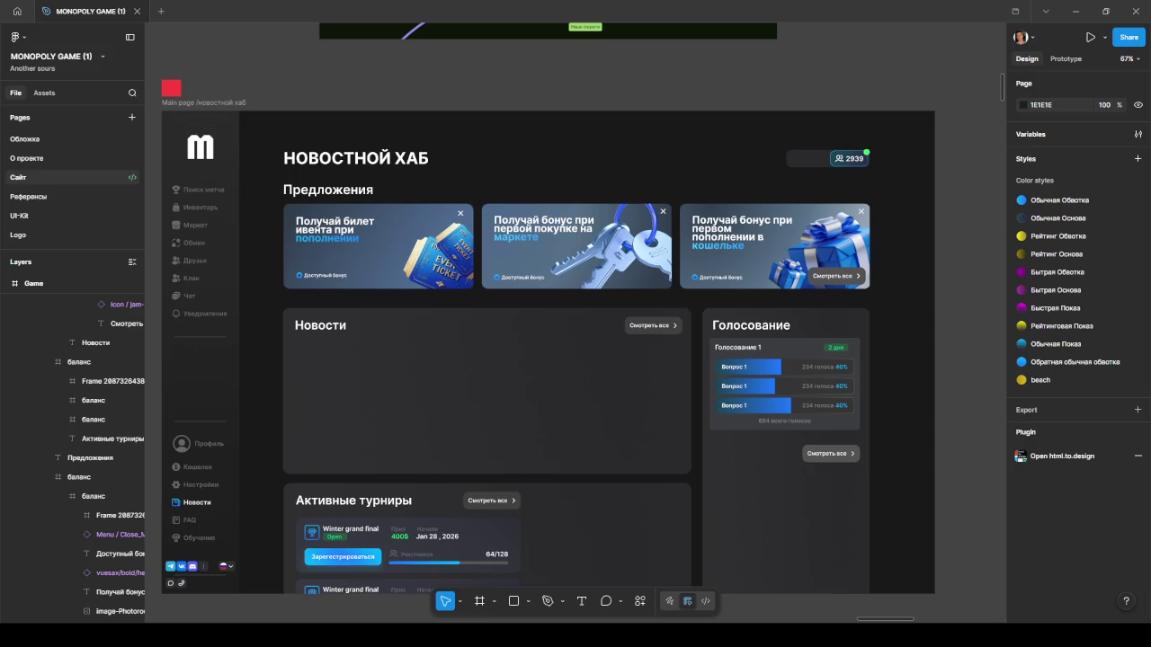
Rename the heading to Акции and align it with the title's left edge.
double_click(316, 192)
text(Акции)
key(Escape)
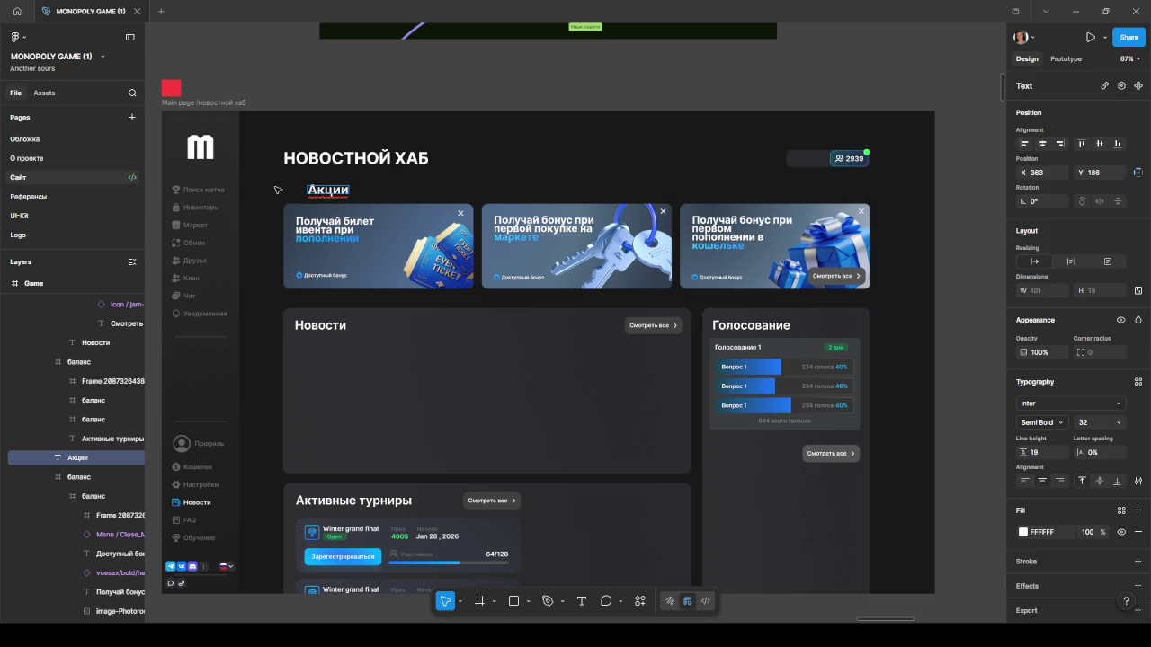
drag(351, 192, 307, 191)
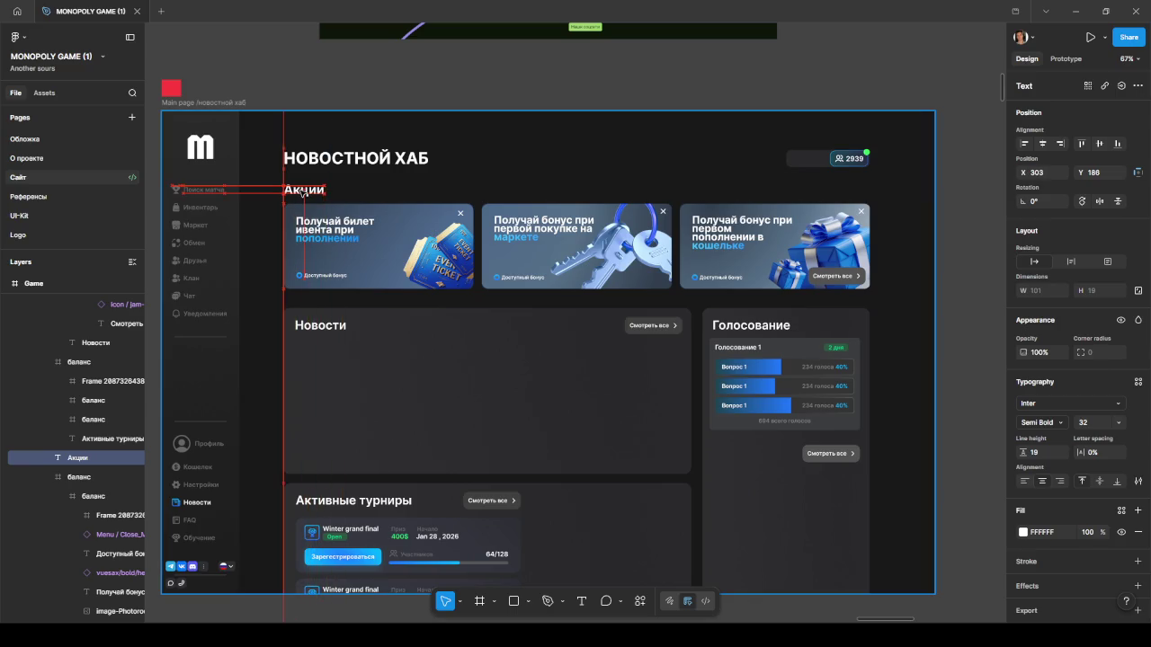
click(254, 215)
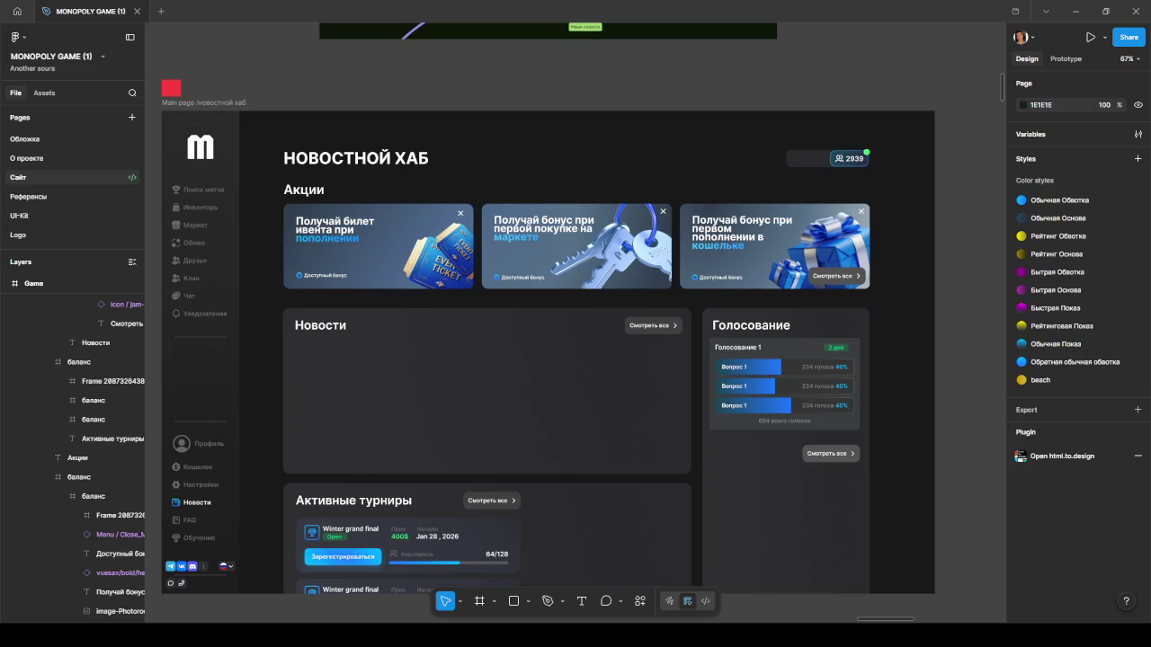
Paste the Все / Обновления / События / Акции tab-bar image into the Новости panel.
scroll(450, 162, down, 3)
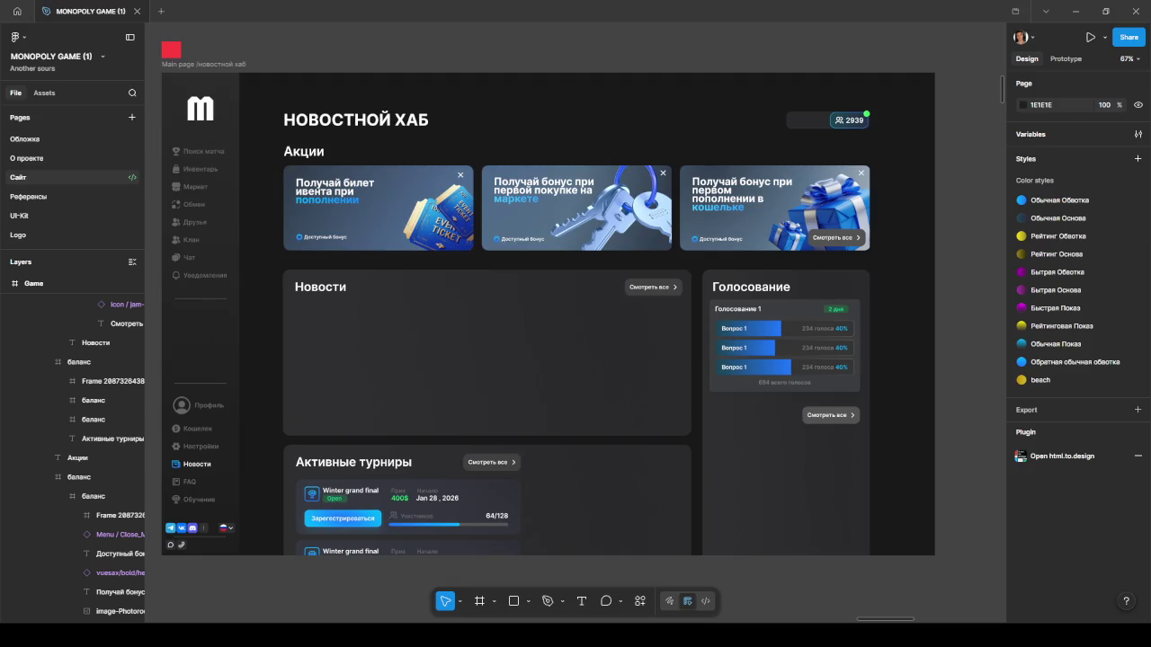
click(364, 324)
key(ctrl+v)
drag(548, 319, 338, 315)
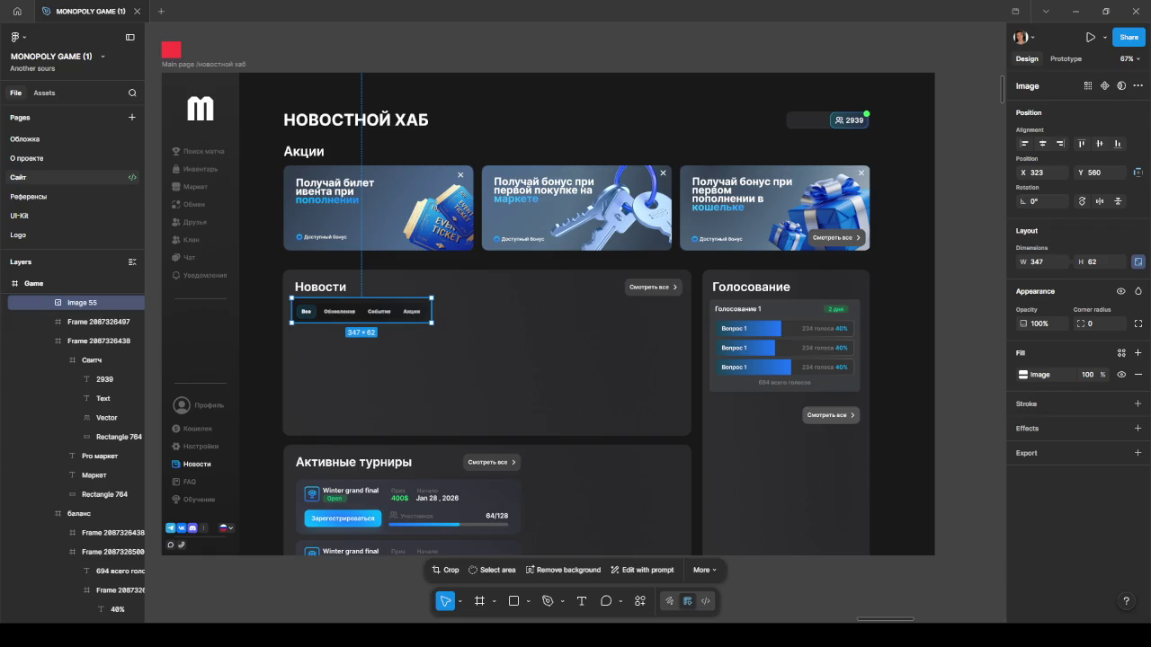
Paste the 780×187 Hello world note card below the tab bar and deselect it.
click(444, 359)
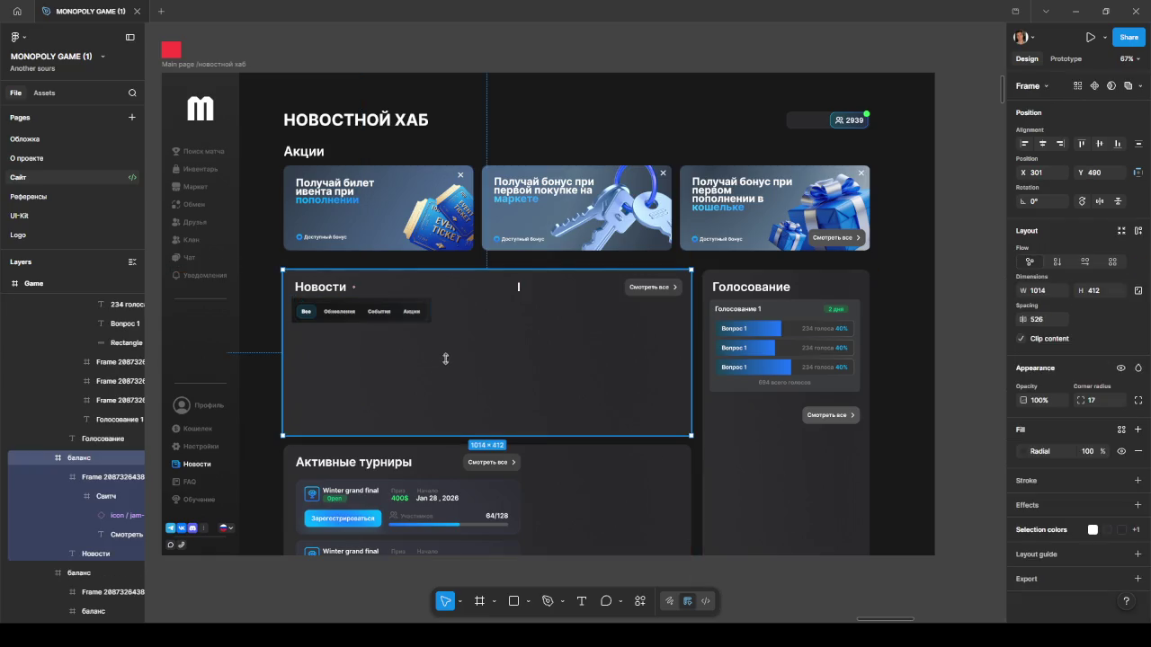
key(ctrl+v)
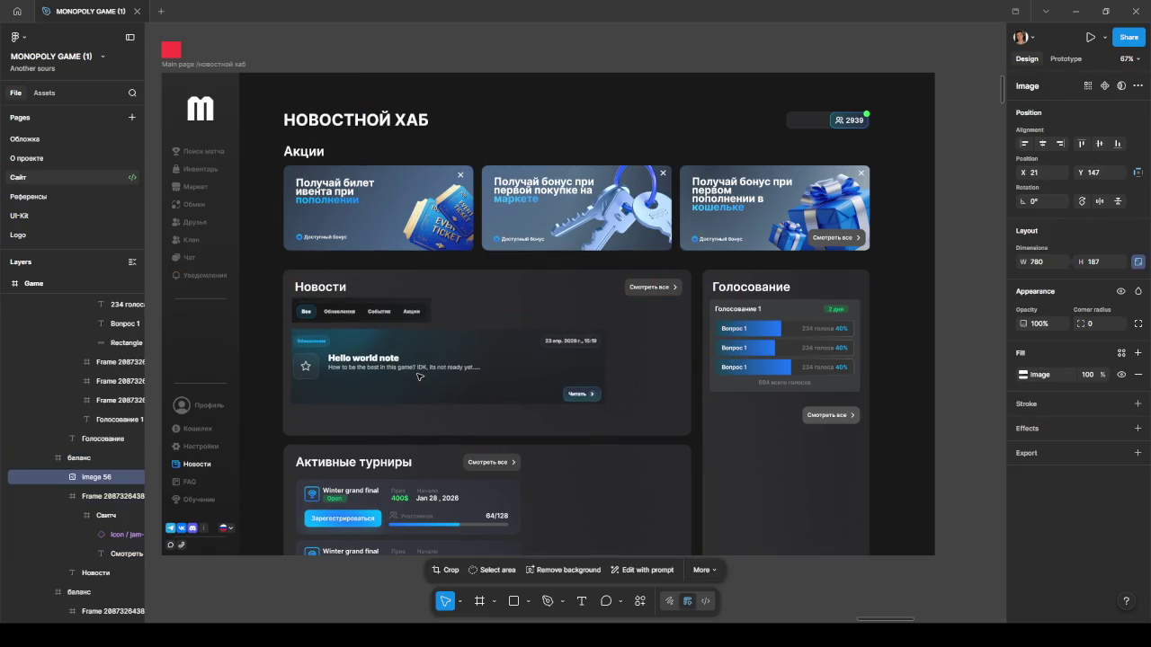
drag(418, 375, 417, 374)
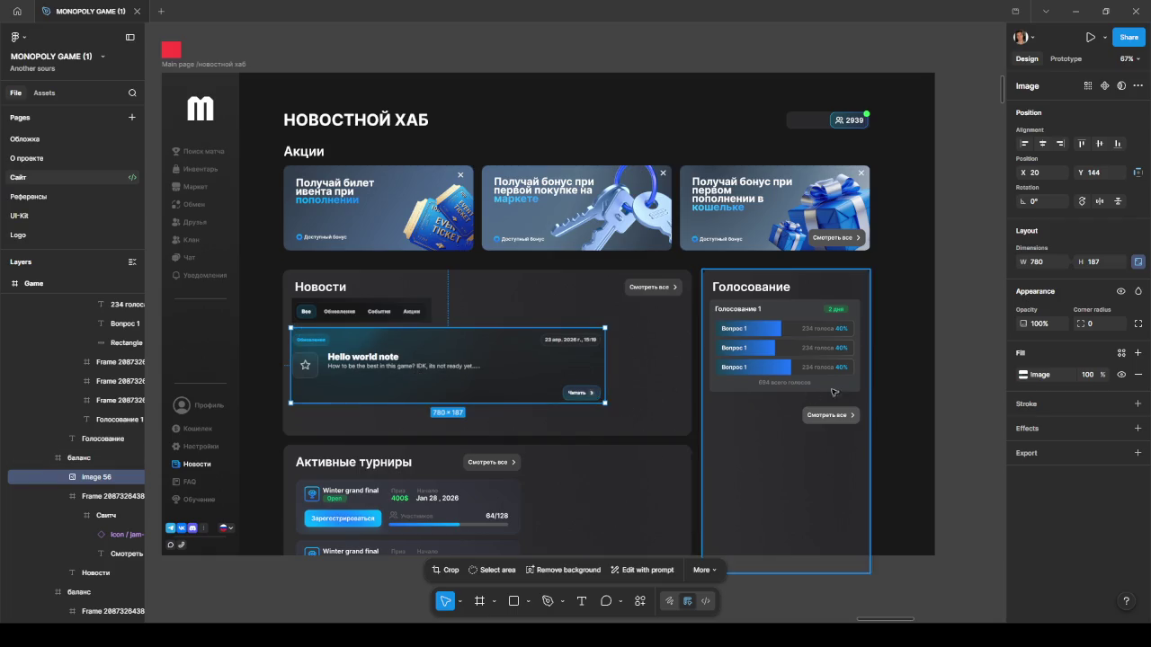
click(975, 379)
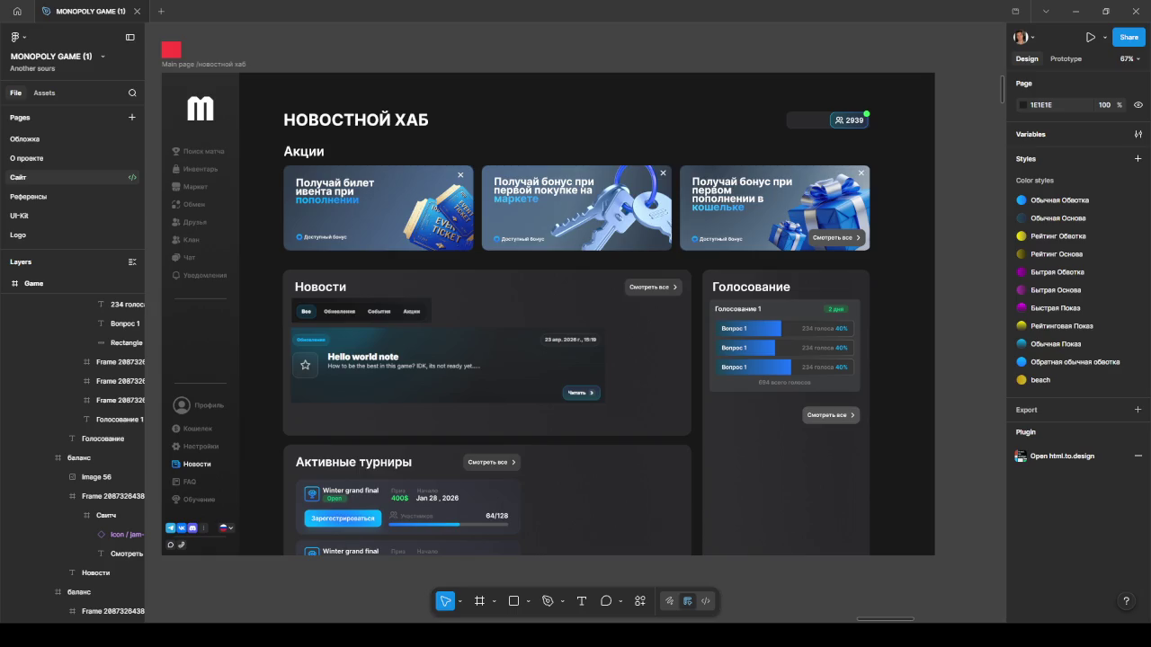
Zoom out over the whole page and centre the Monopoly boards.
ctrl+scroll(363, 488, down, 5)
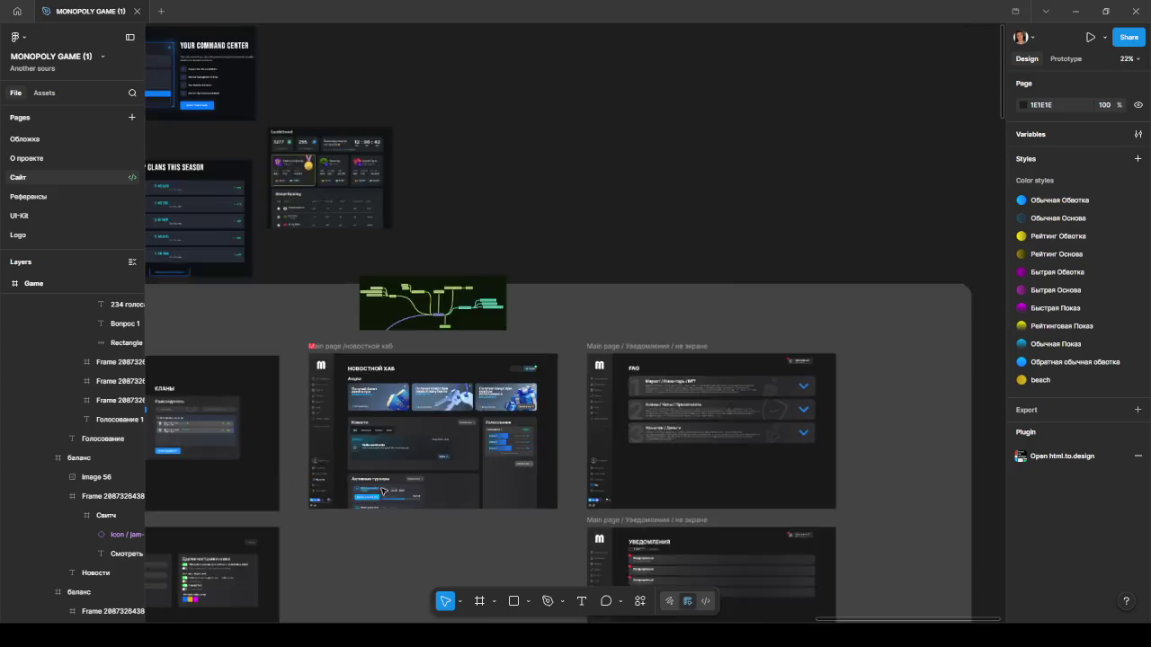
ctrl+scroll(362, 488, down, 5)
scroll(390, 496, down, 4)
scroll(348, 513, up, 4)
ctrl+scroll(478, 453, up, 2)
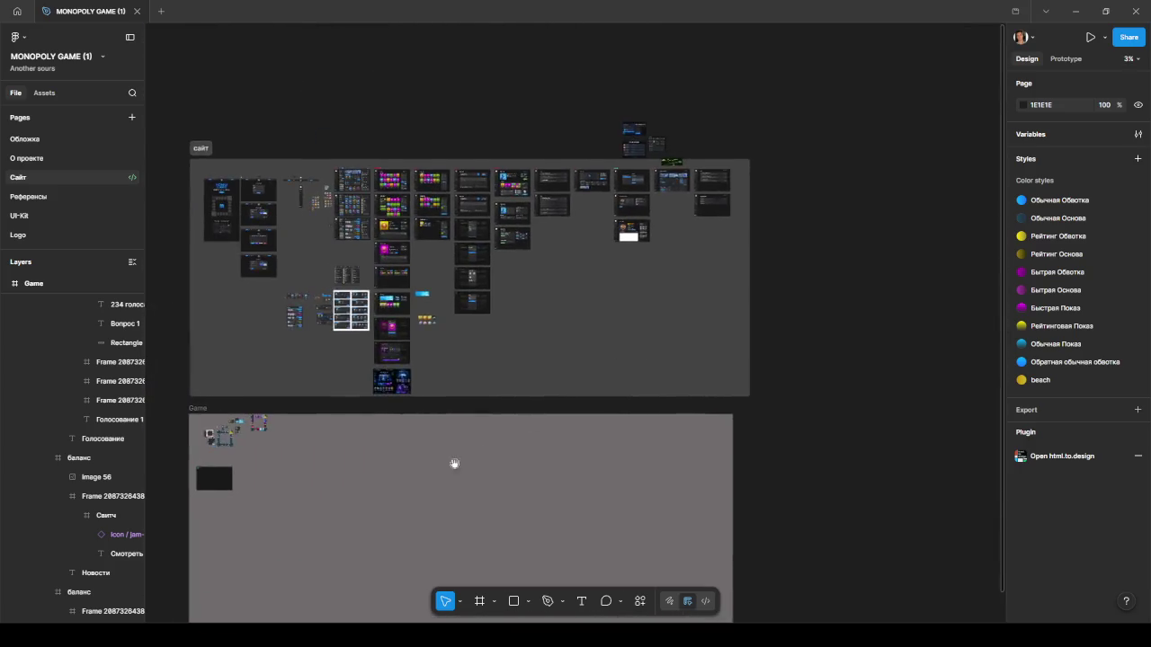
ctrl+scroll(478, 452, up, 2)
ctrl+scroll(472, 405, up, 3)
ctrl+scroll(470, 374, up, 2)
drag(470, 374, 557, 356)
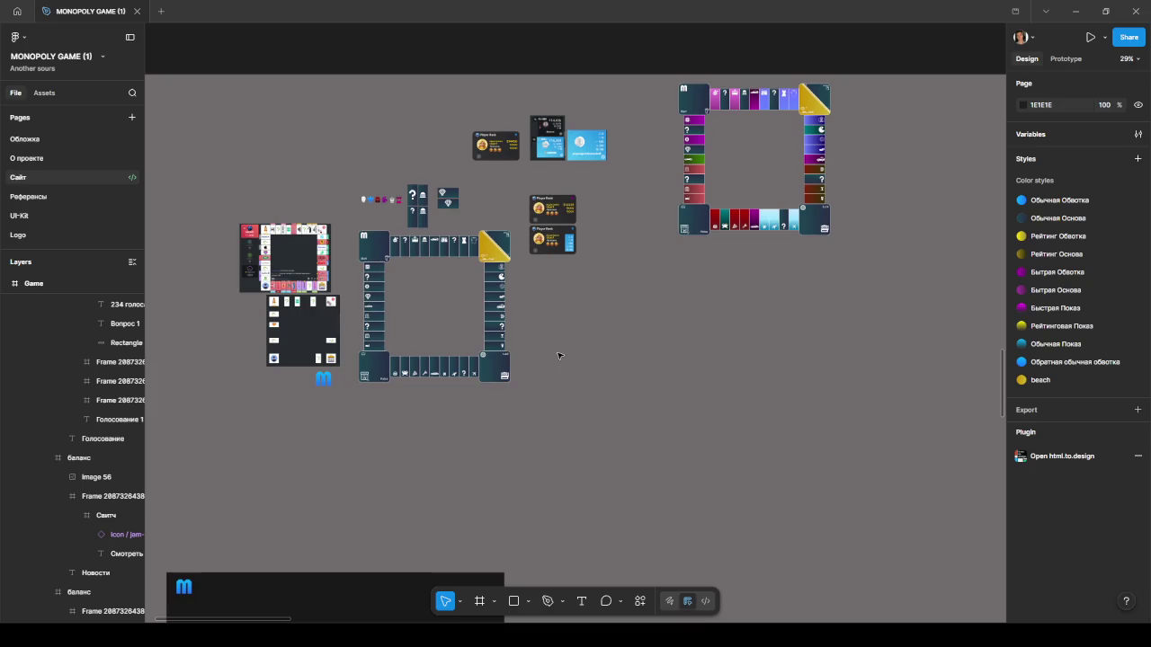
Zoom in on the dark board's Start corner and select the perfume tile beside it.
ctrl+scroll(557, 356, up, 3)
scroll(570, 339, left, 2)
scroll(596, 326, left, 1)
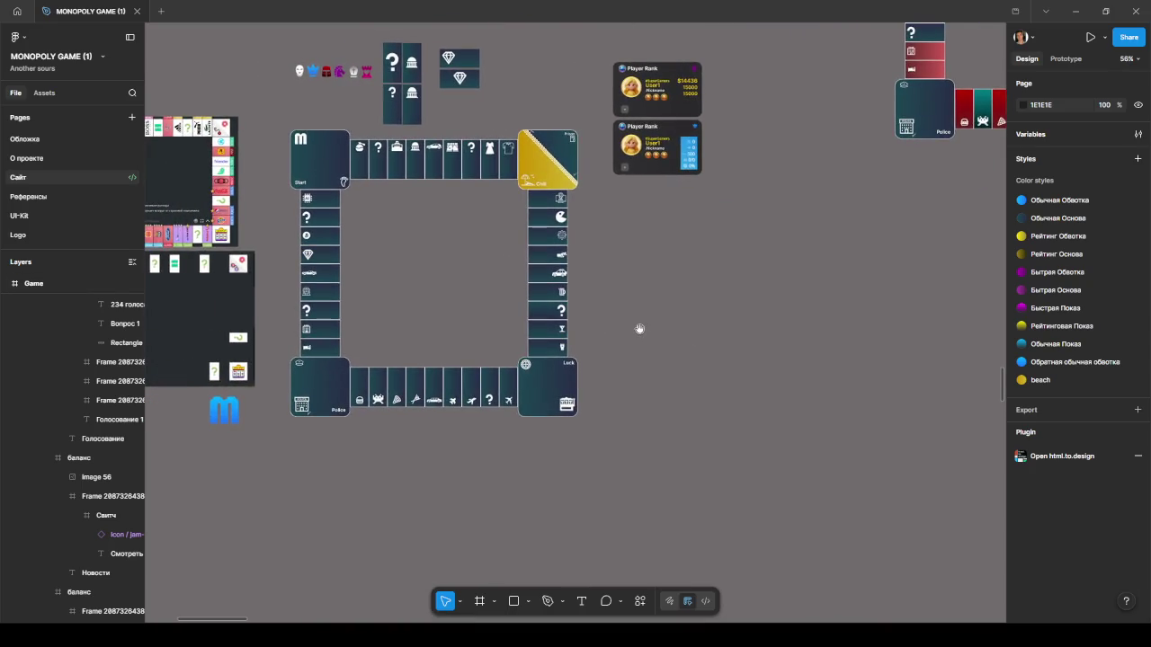
ctrl+scroll(599, 321, up, 1)
scroll(665, 323, left, 2)
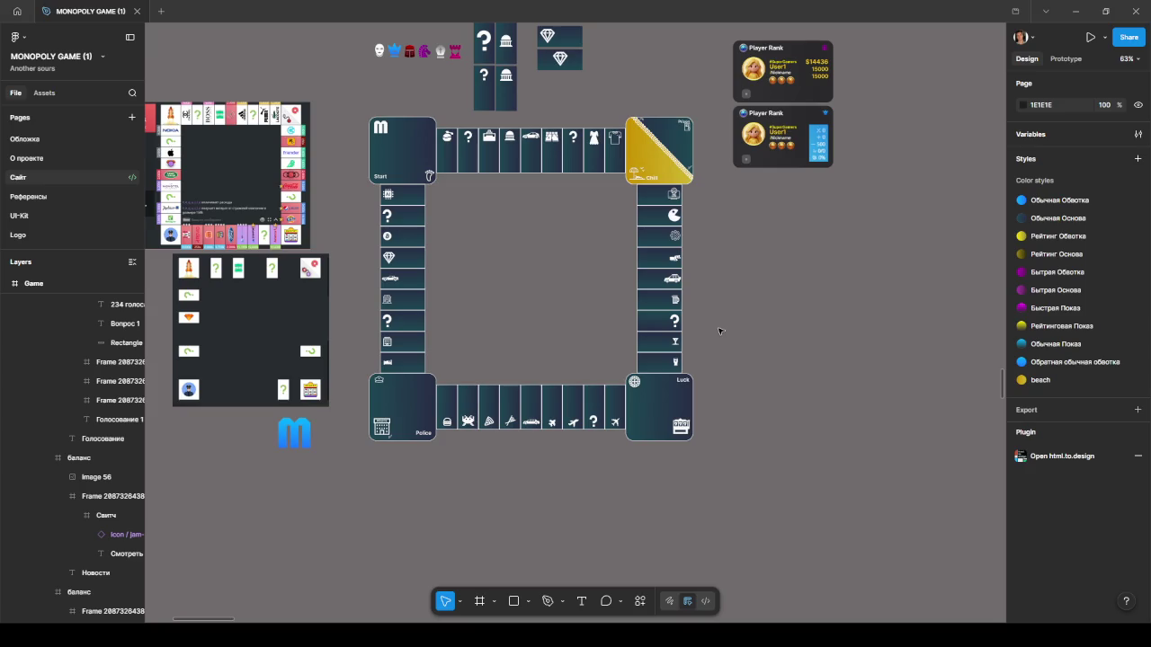
scroll(719, 326, up, 1)
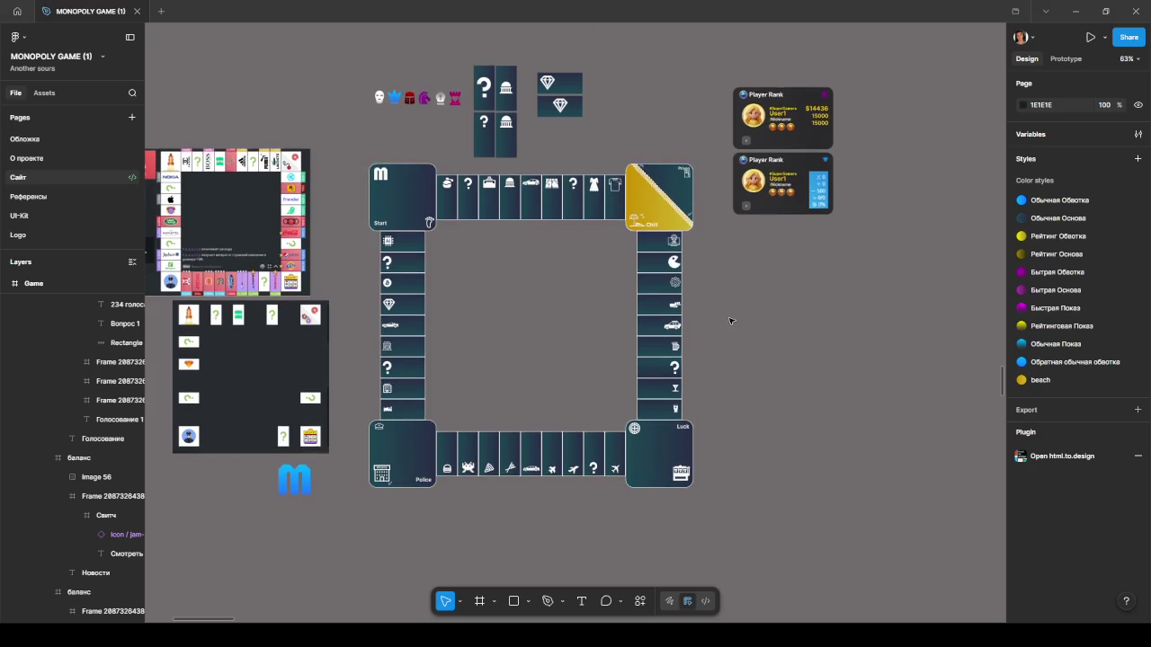
scroll(728, 310, left, 1)
scroll(727, 300, left, 2)
ctrl+scroll(302, 261, up, 1)
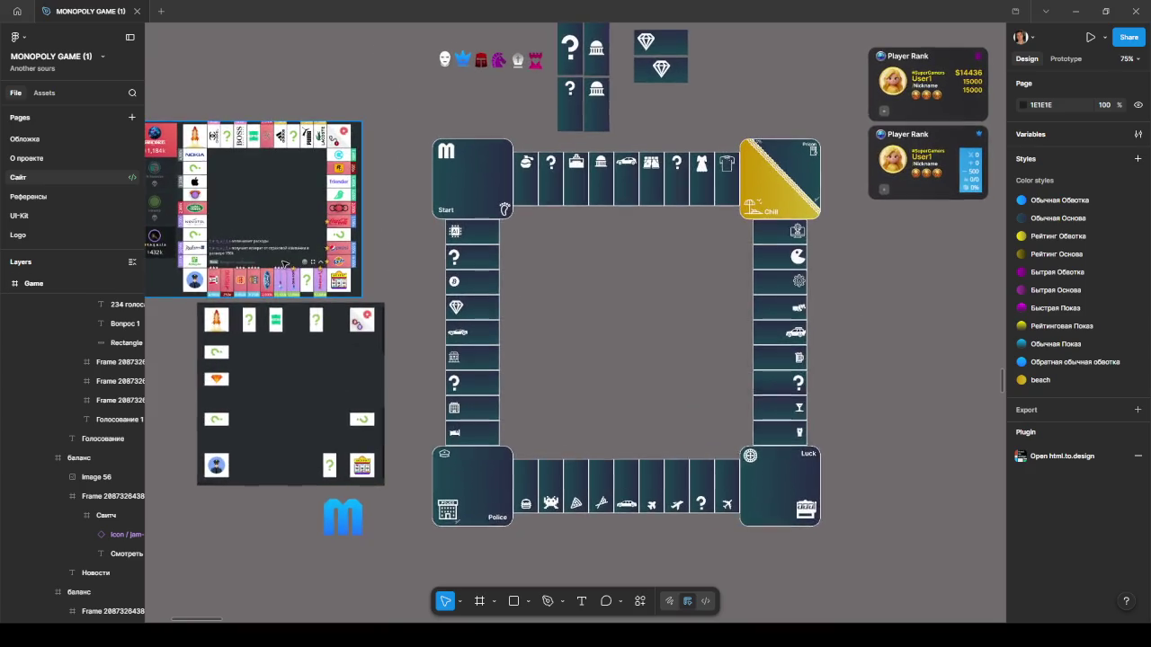
ctrl+scroll(306, 264, up, 1)
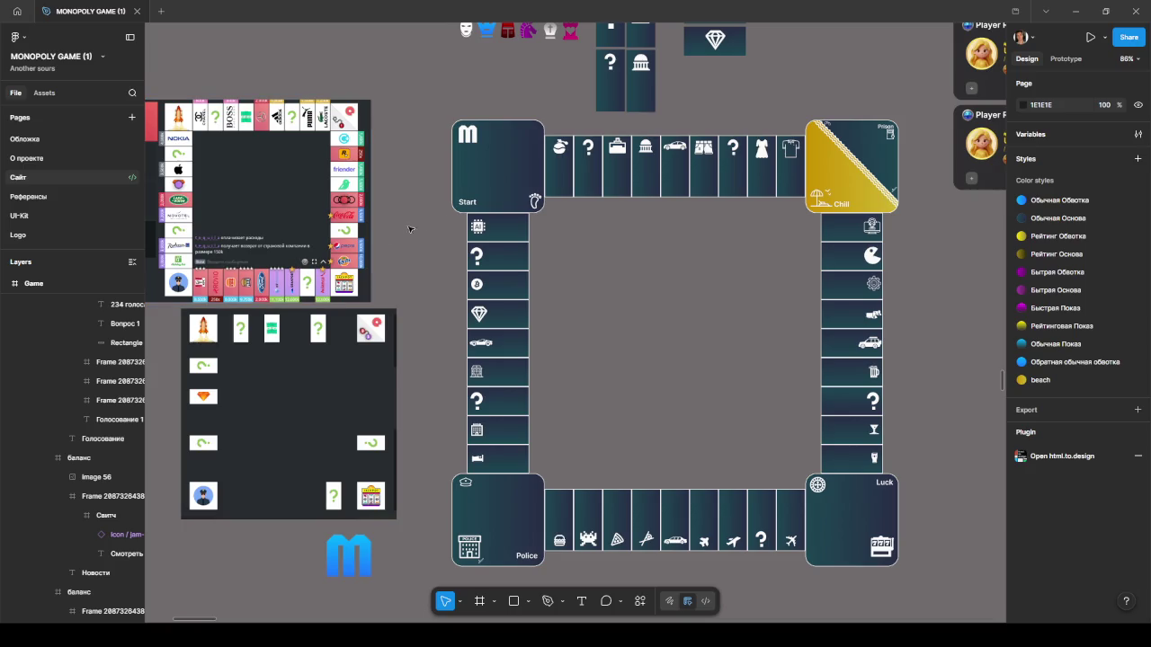
ctrl+scroll(585, 292, up, 2)
scroll(543, 189, up, 1)
ctrl+scroll(544, 190, up, 1)
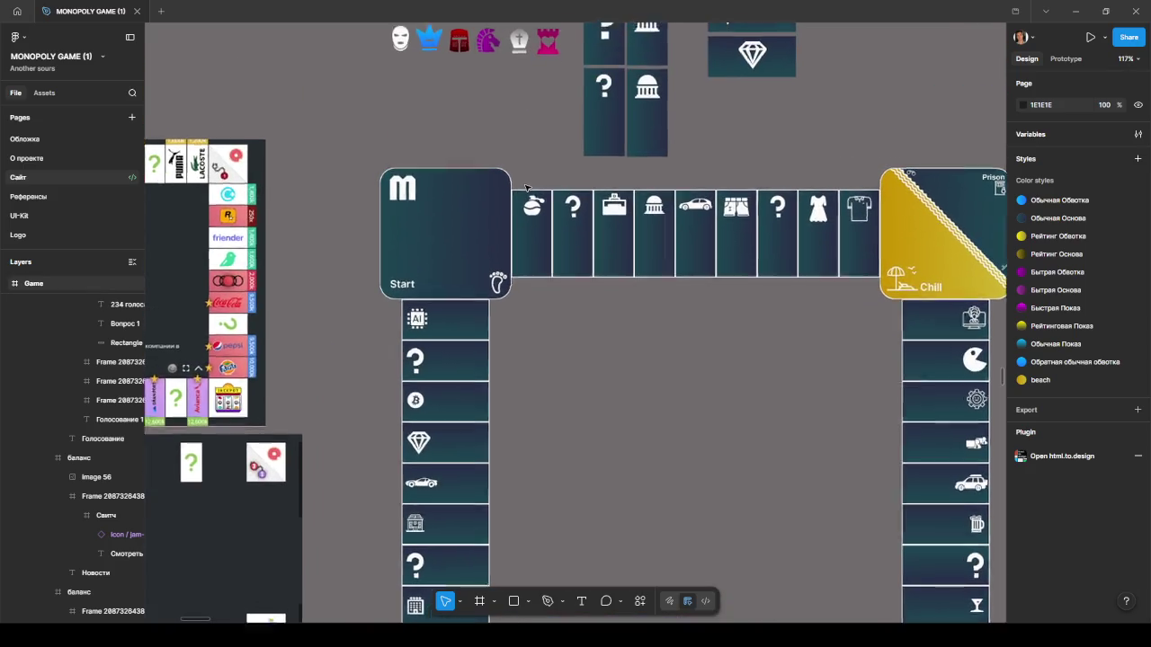
ctrl+scroll(543, 190, up, 2)
click(538, 248)
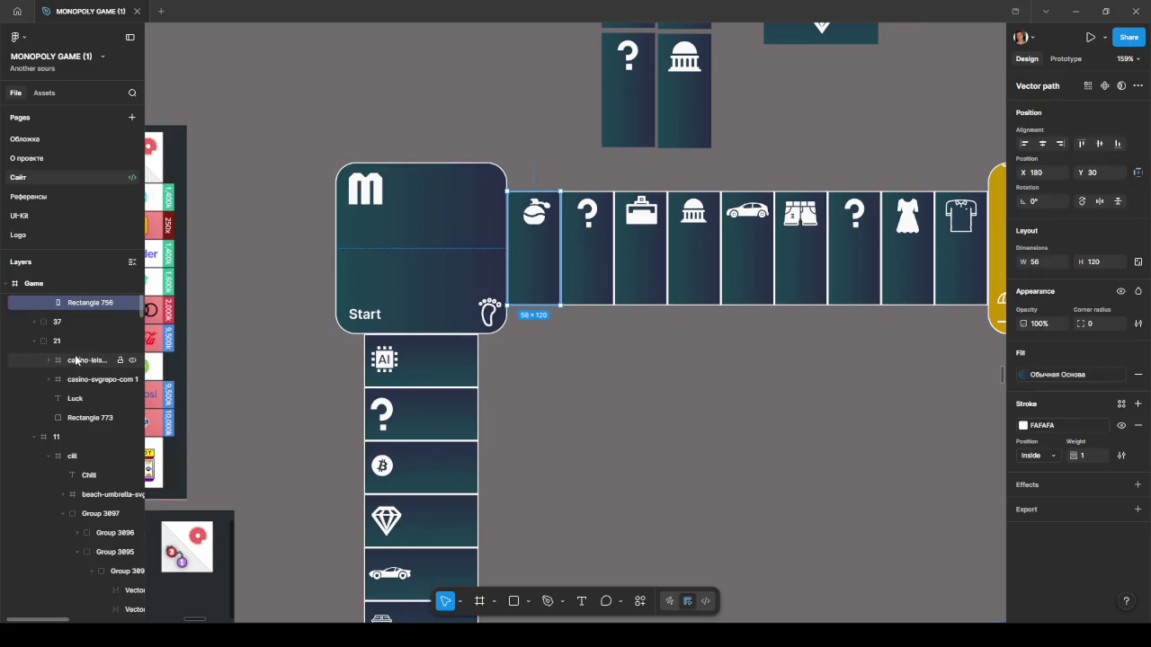
Scroll the Layers panel to locate the selected perfume tile, Rectangle 756.
scroll(85, 359, up, 2)
scroll(78, 369, up, 2)
scroll(72, 387, up, 1)
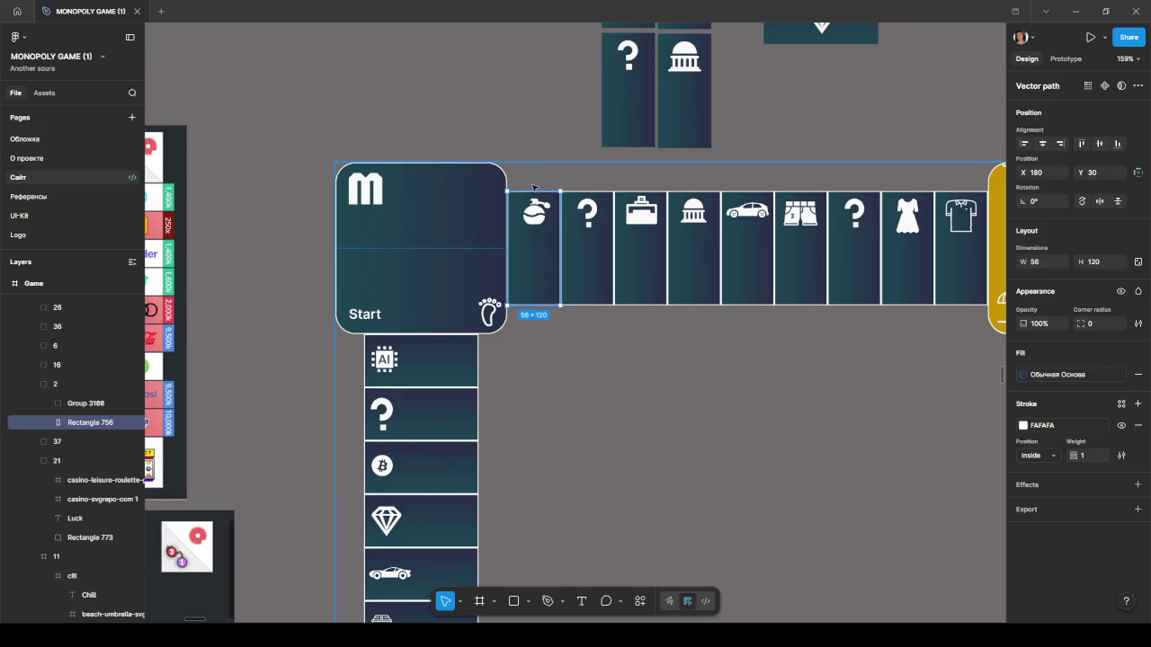
scroll(531, 187, up, 5)
scroll(530, 187, up, 5)
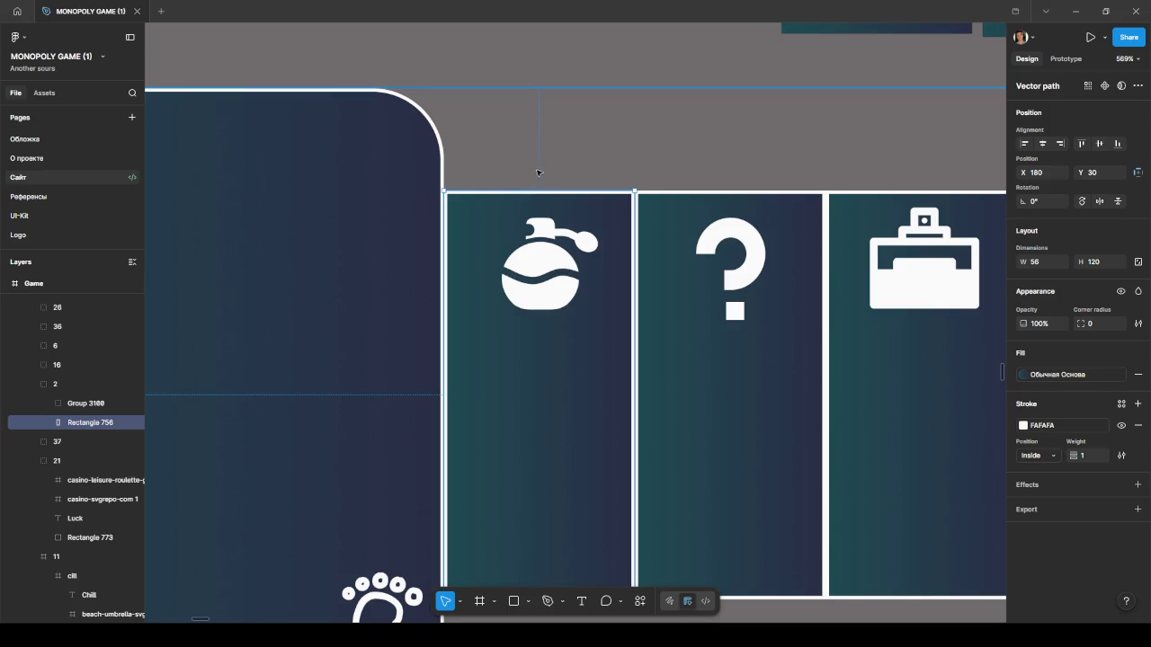
Select the game fild board, try a thin bar above the perfume tile, then delete it.
click(547, 169)
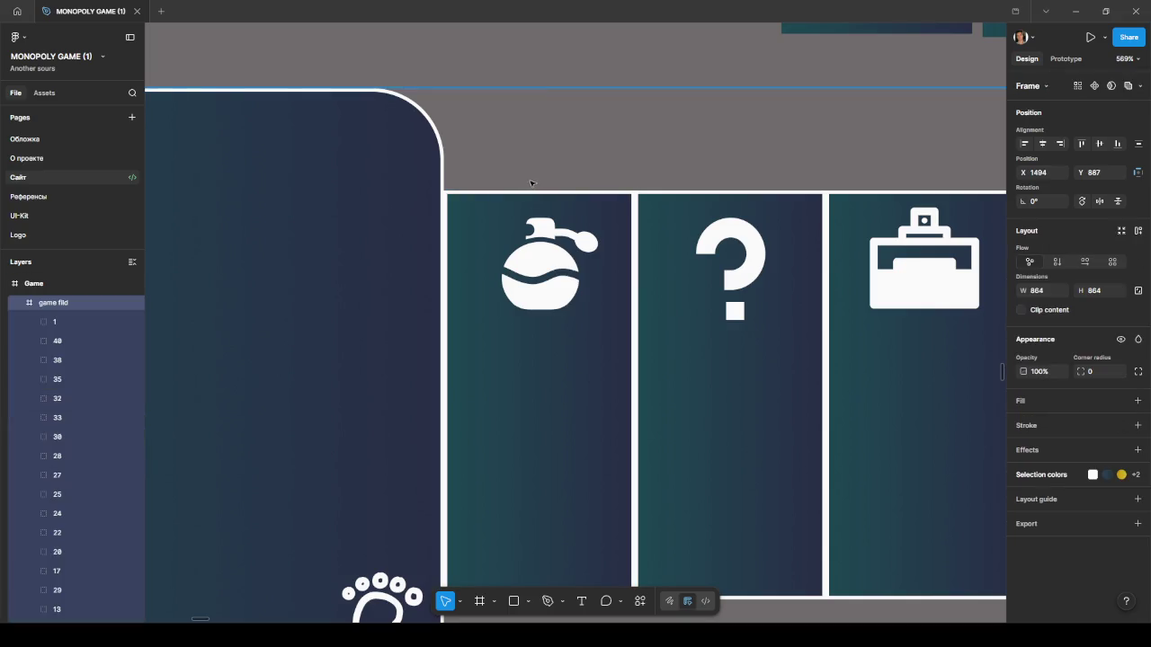
key(r)
mouse_move(475, 167)
mouse_down()
mouse_move(614, 190)
mouse_move(562, 184)
mouse_up()
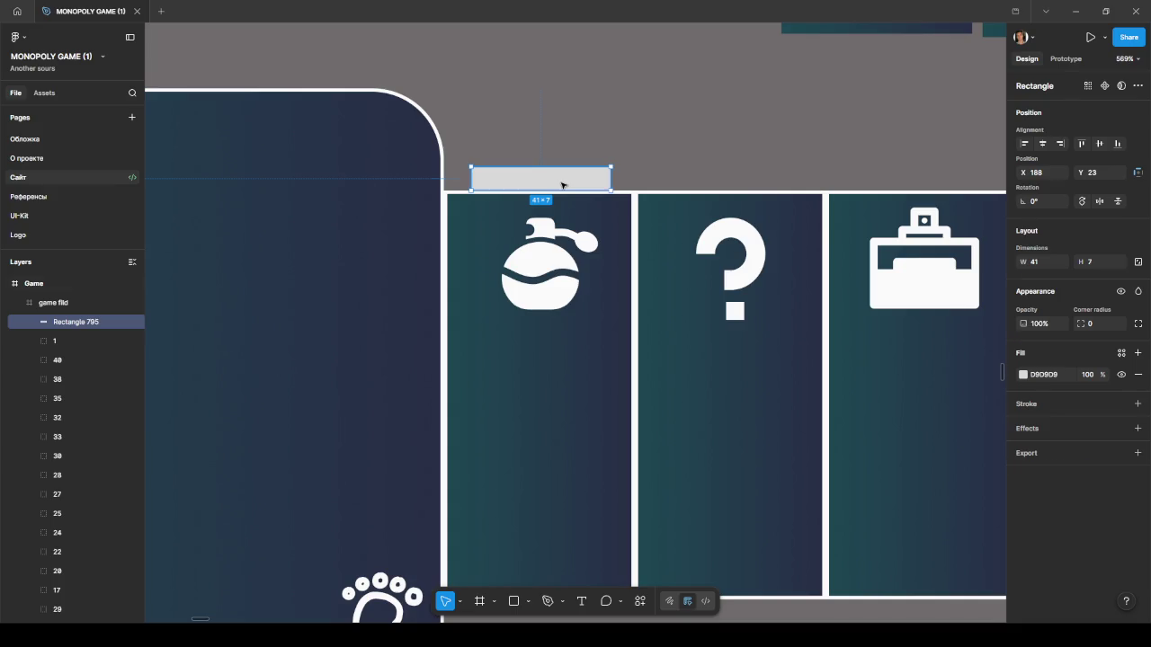
key(Delete)
scroll(628, 224, down, 10)
scroll(628, 224, down, 3)
Duplicate the game board alongside and draw a 40×10 rectangle above its perfume tile.
drag(627, 224, 764, 244)
scroll(584, 195, up, 5)
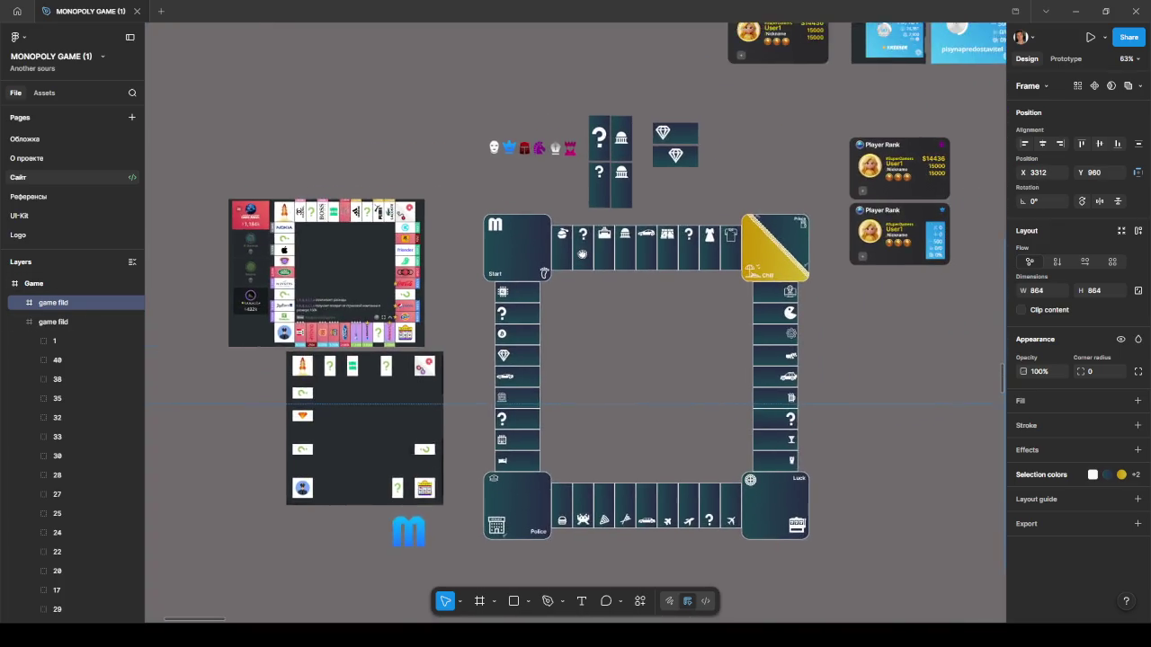
scroll(562, 220, up, 2)
scroll(562, 221, up, 3)
key(r)
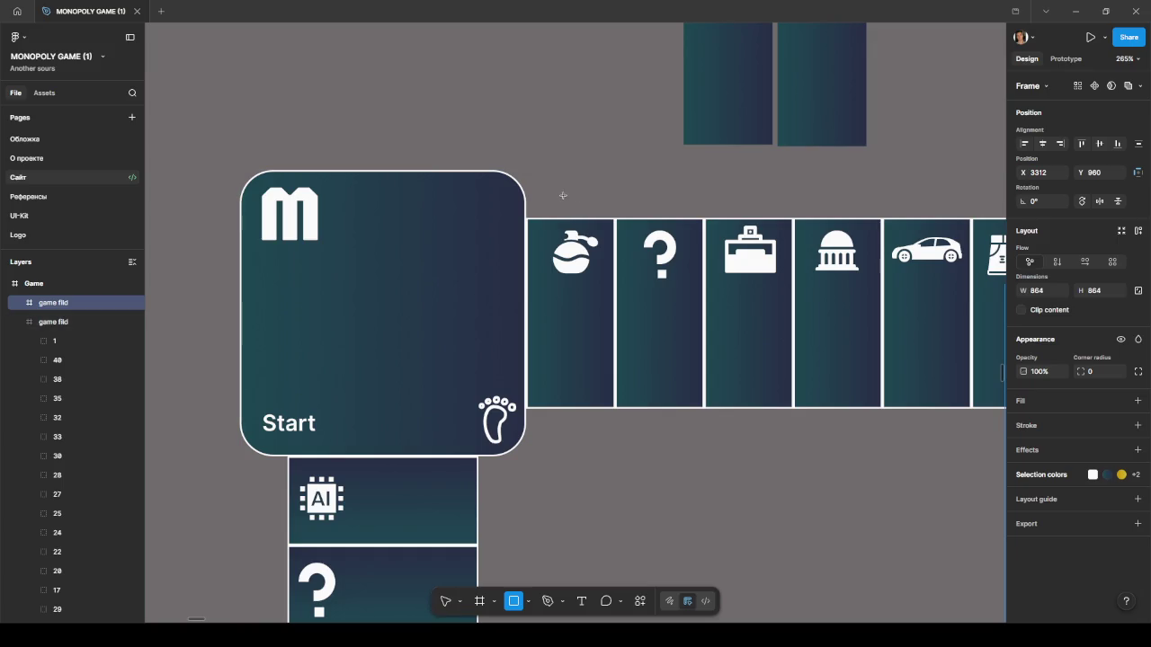
mouse_move(552, 206)
mouse_down()
mouse_move(601, 218)
mouse_move(537, 212)
mouse_move(571, 200)
mouse_up()
Draw a 40×10 rectangle above the first tile and fill it with the Обычная Основа style.
scroll(572, 207, up, 5)
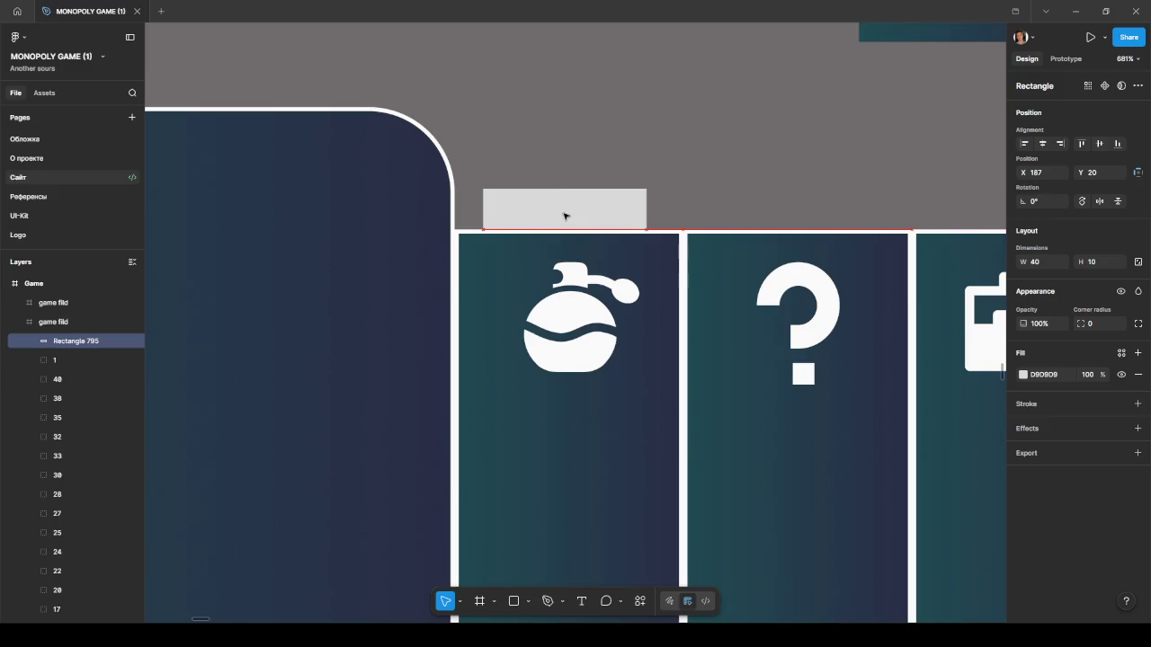
drag(570, 214, 578, 216)
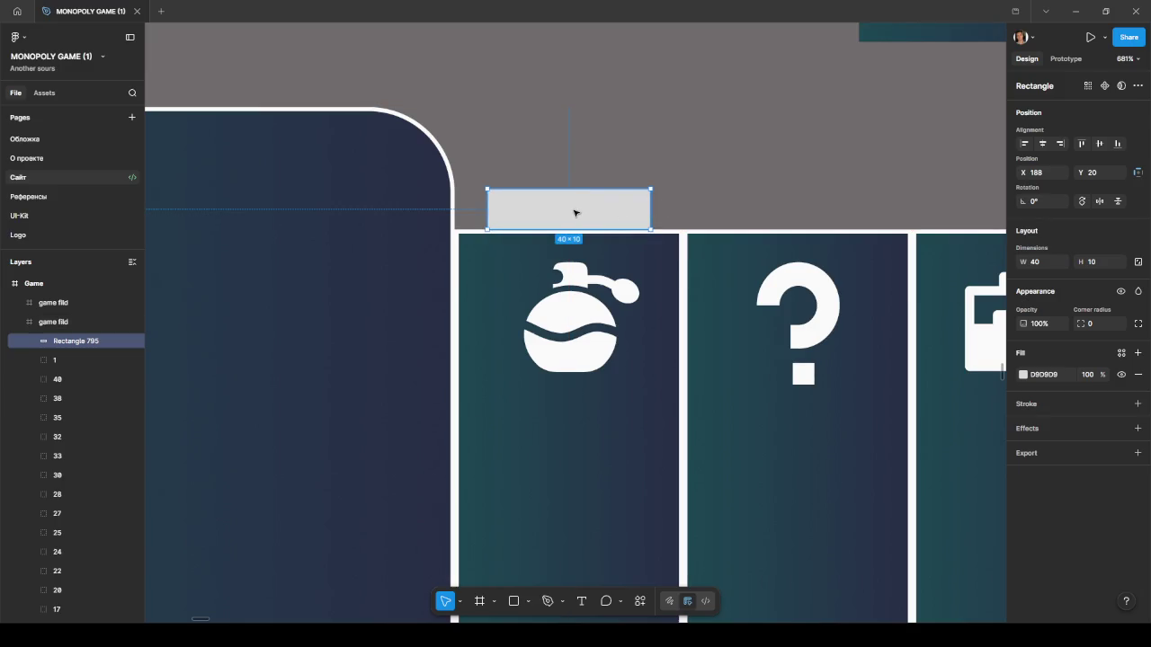
click(1022, 374)
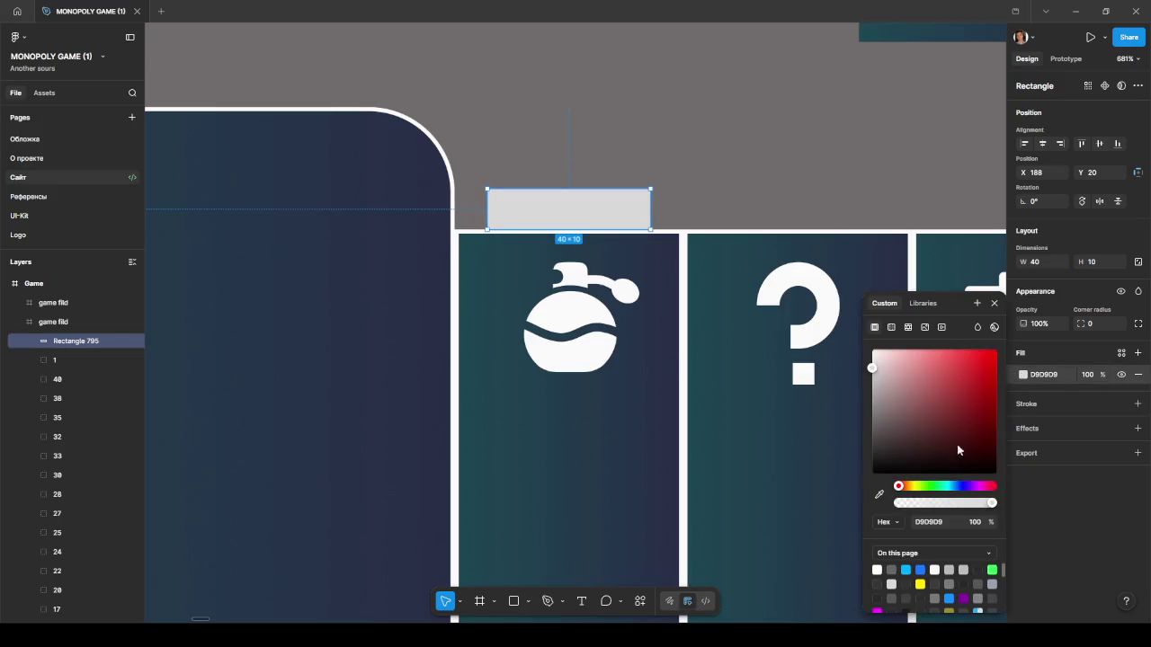
click(923, 303)
click(899, 437)
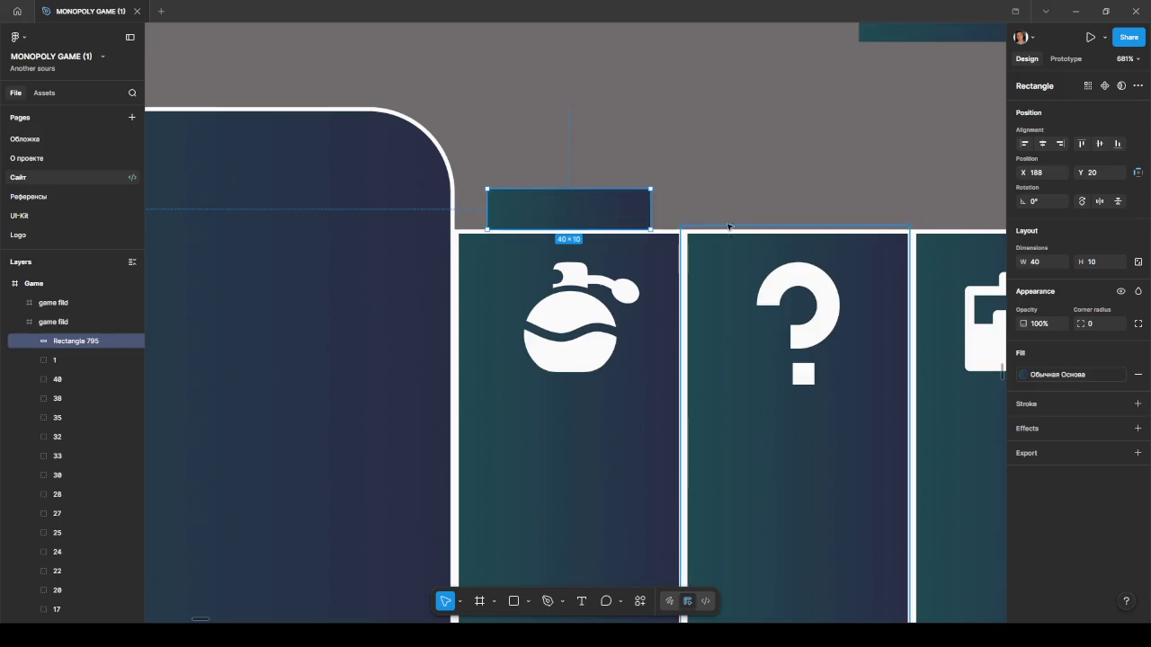
click(728, 226)
click(631, 211)
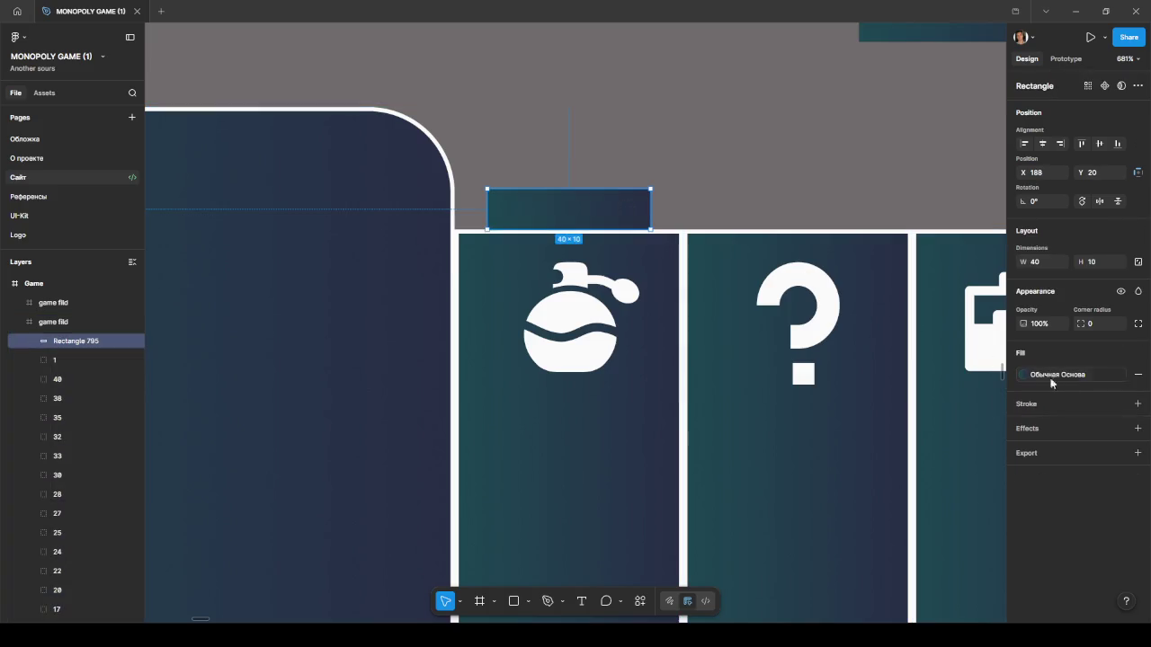
Give the rectangle an FAFAFA stroke outline.
click(1138, 404)
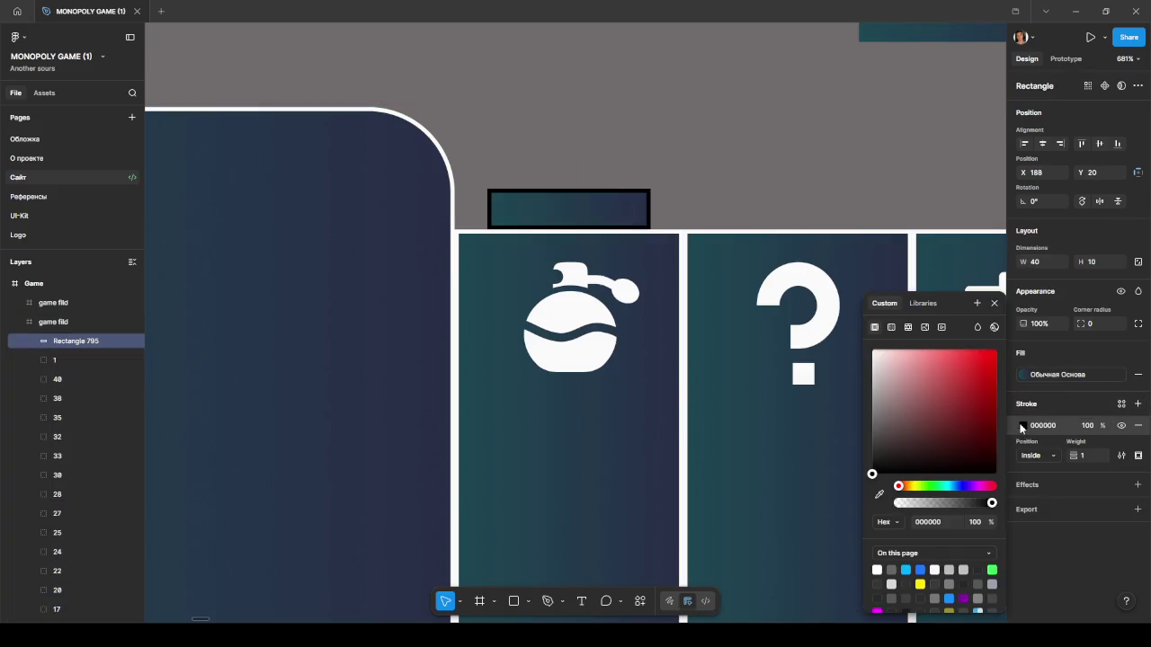
click(923, 303)
click(899, 380)
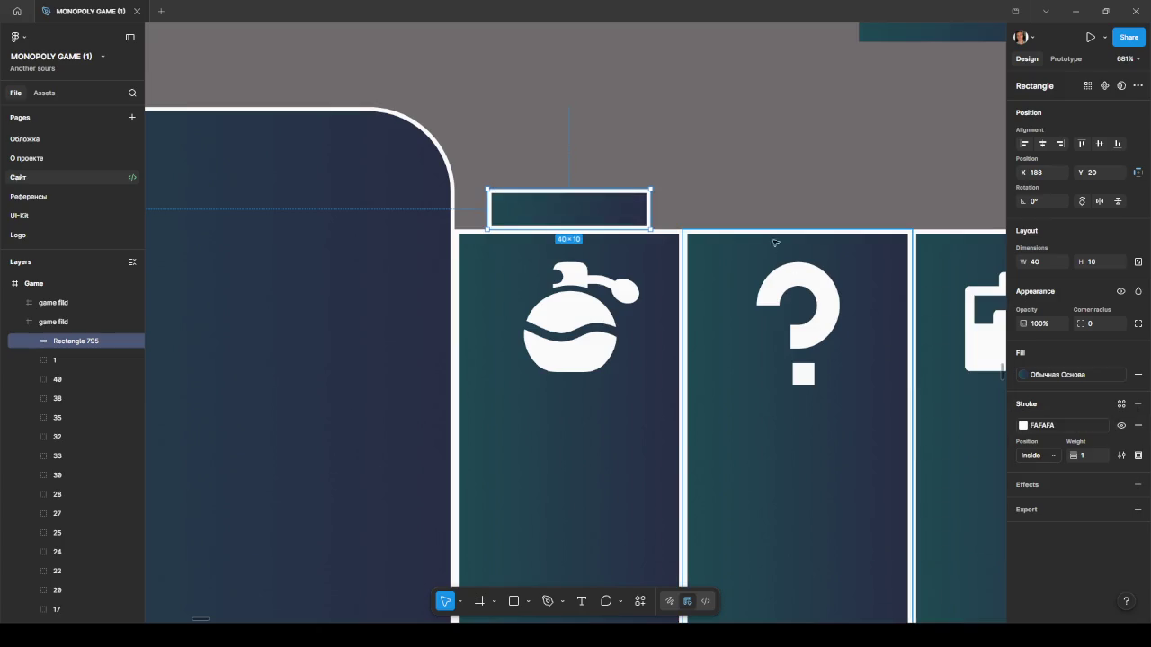
click(765, 209)
scroll(744, 208, down, 5)
scroll(745, 212, up, 1)
scroll(719, 207, up, 4)
click(632, 190)
scroll(630, 190, up, 5)
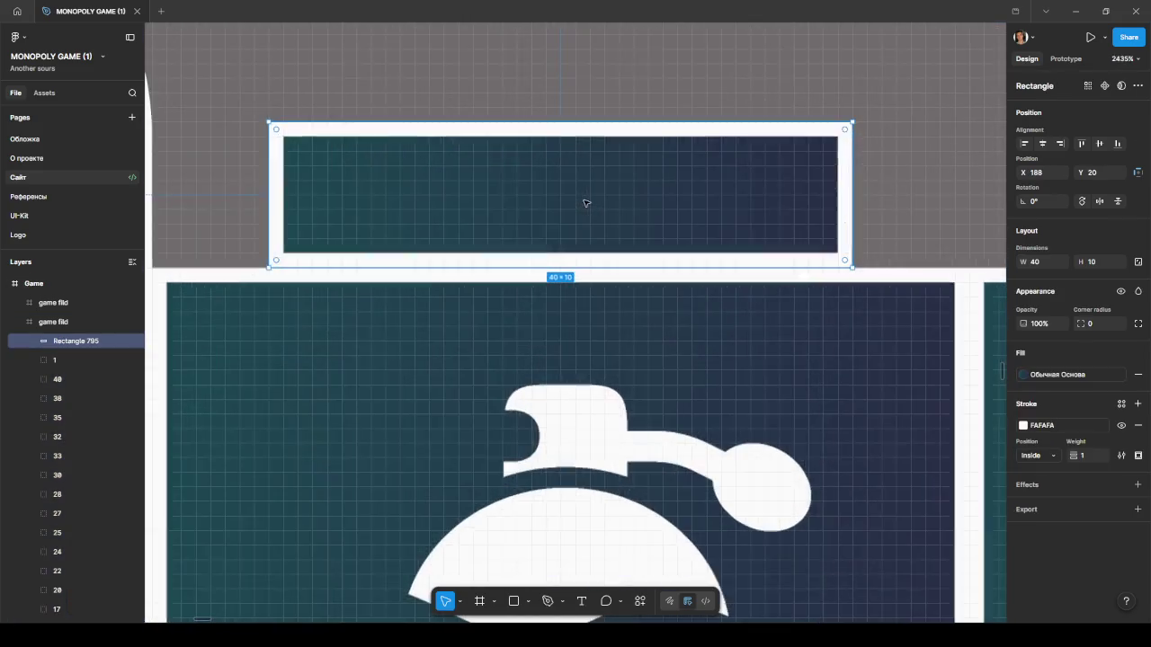
scroll(576, 212, up, 2)
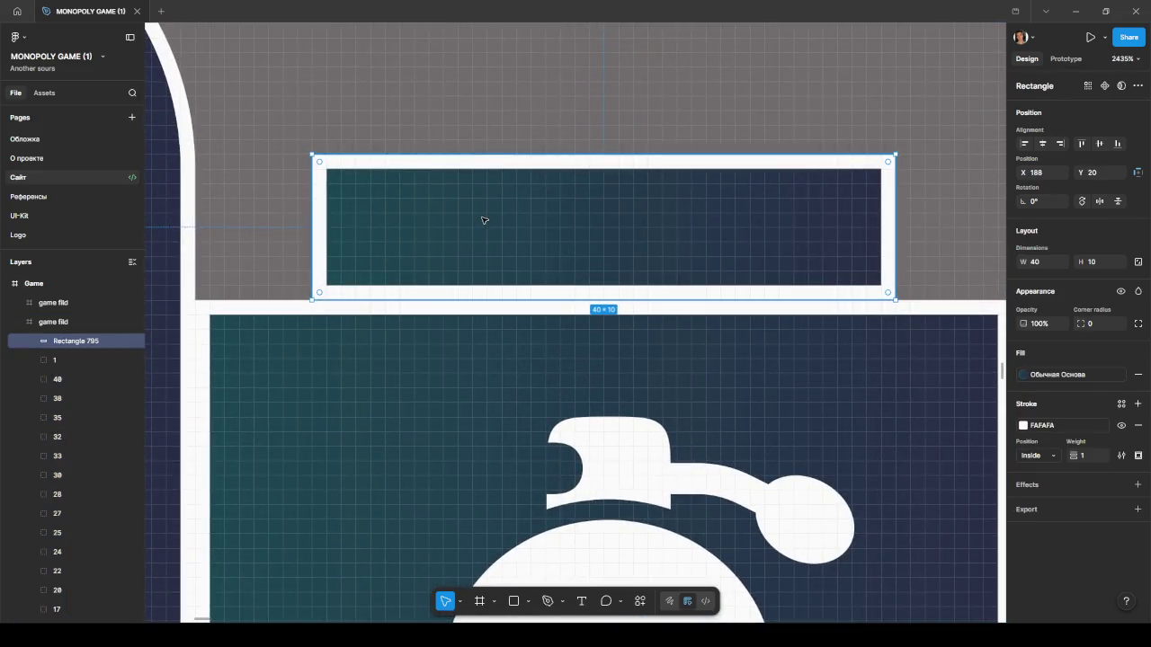
key(t)
click(444, 215)
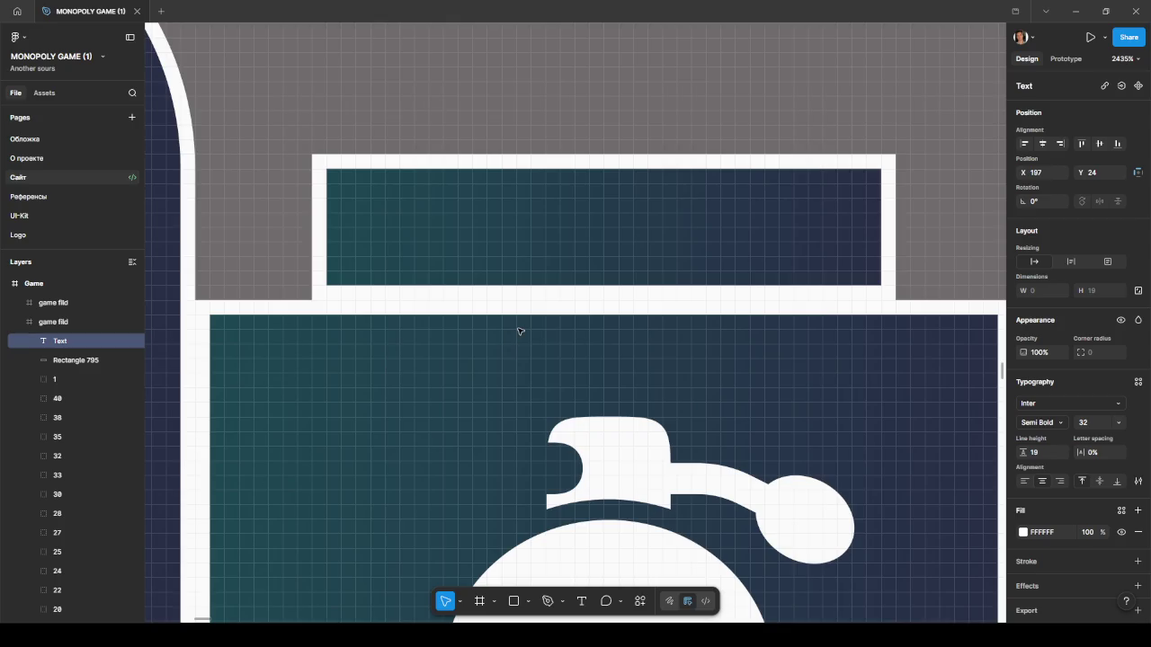
key(Escape)
scroll(518, 330, down, 5)
scroll(518, 330, down, 5)
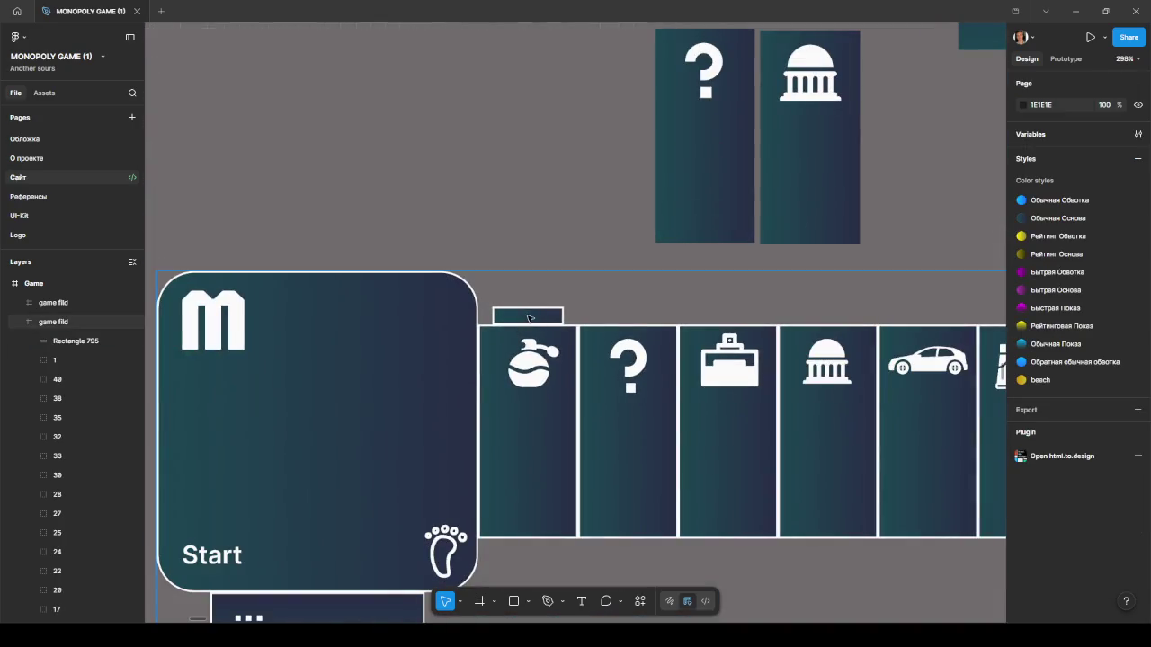
click(530, 318)
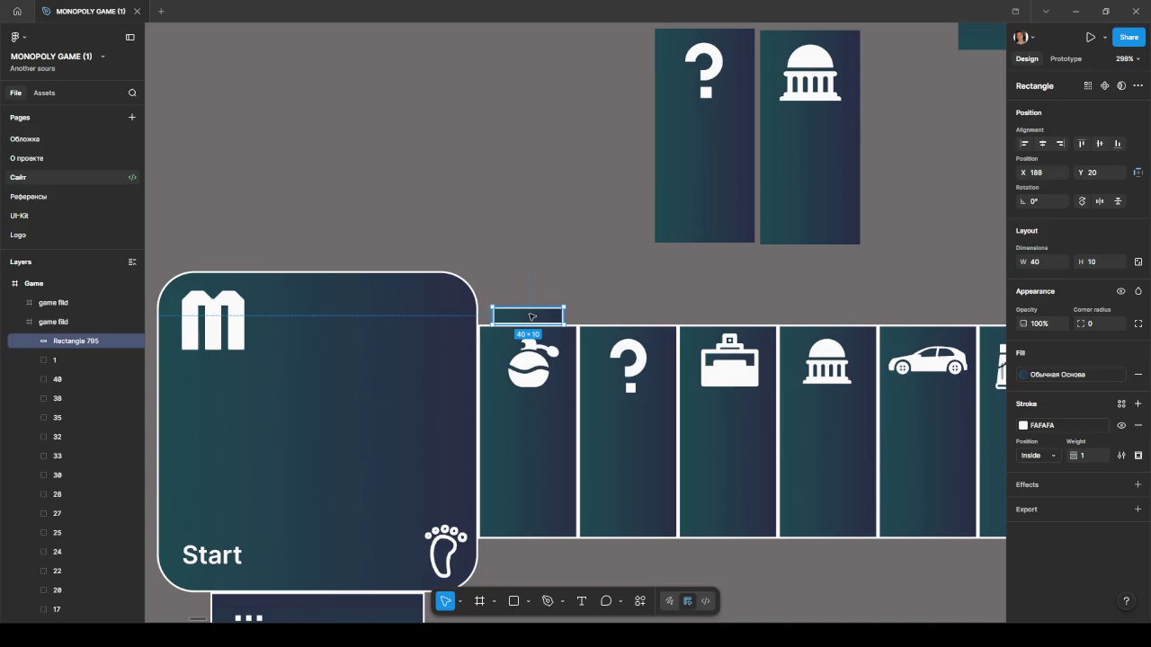
Move Rectangle 795 into the Start tile's layer group 1 and deselect it.
scroll(615, 299, down, 1)
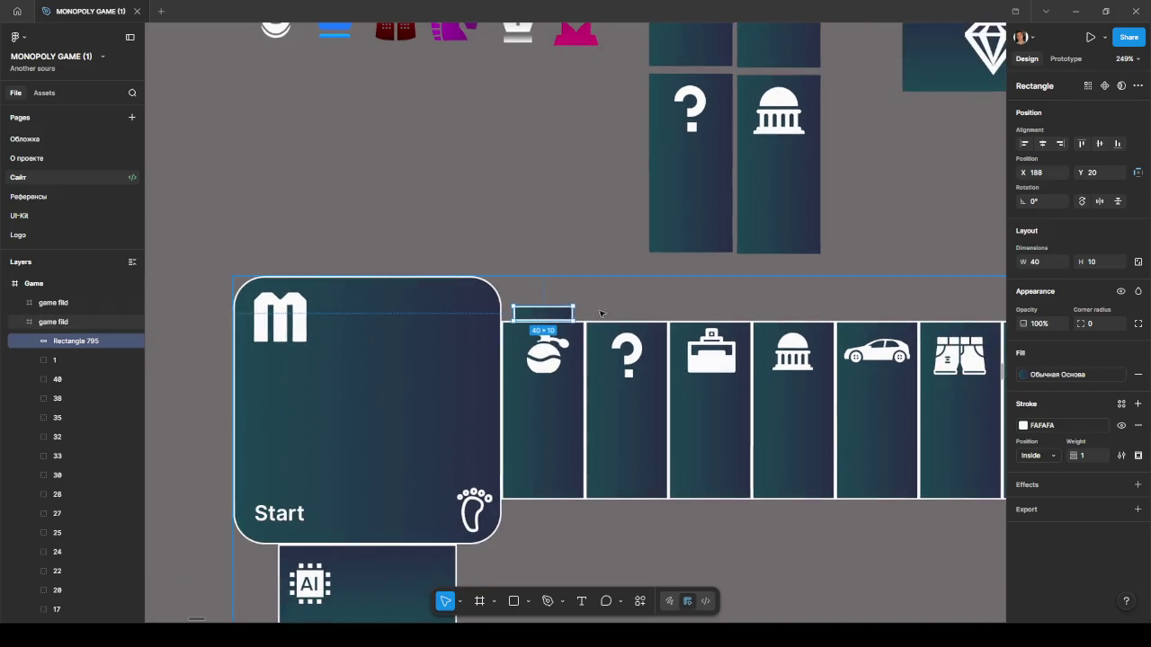
click(35, 359)
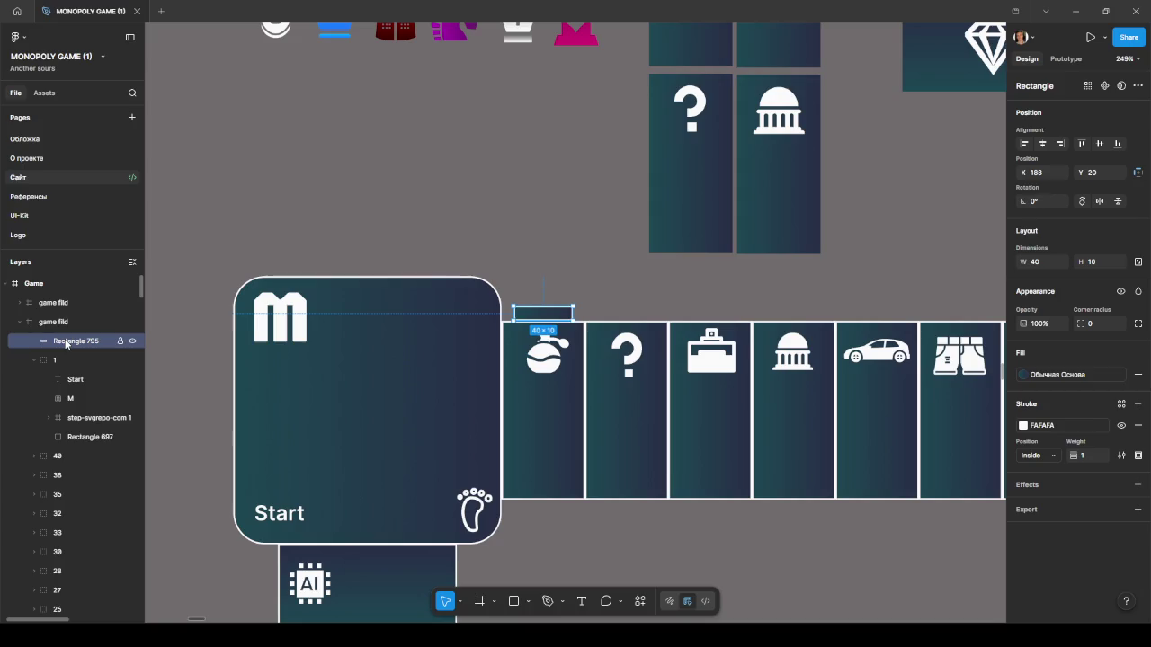
click(555, 246)
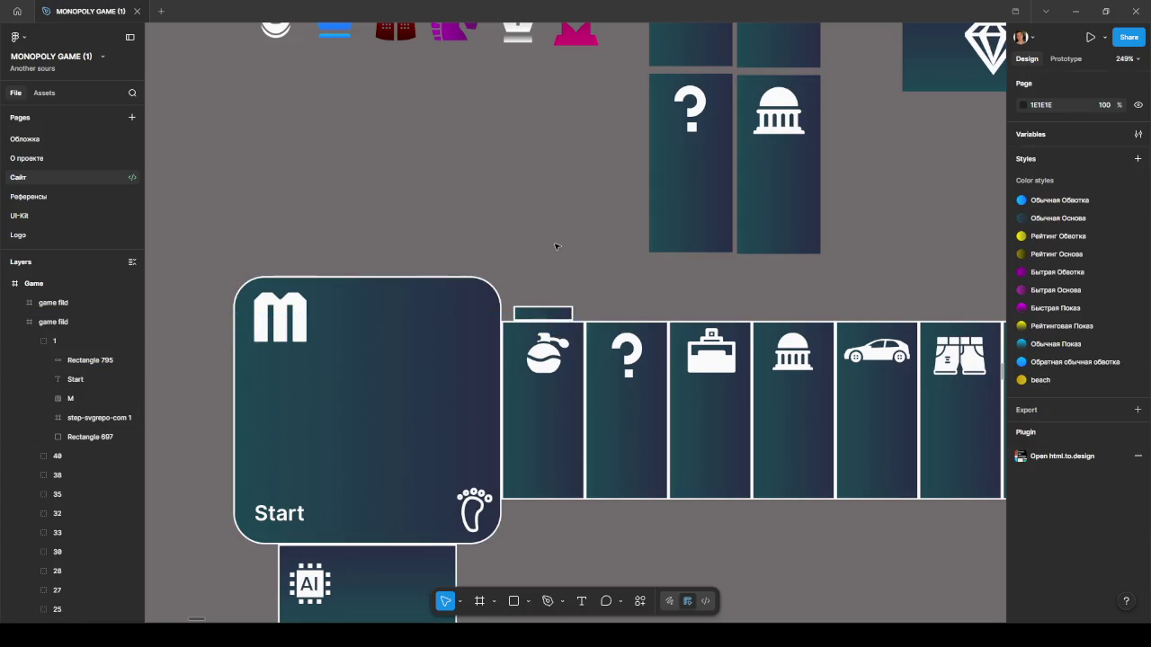
scroll(544, 310, up, 5)
scroll(548, 319, up, 5)
scroll(624, 324, down, 15)
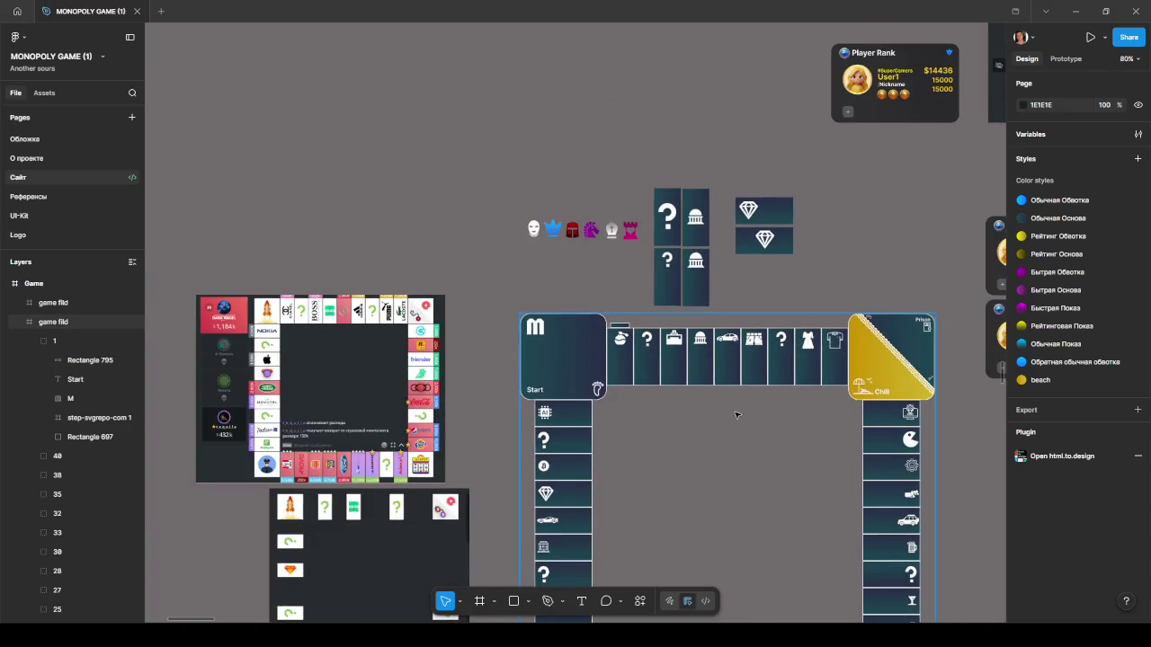
Duplicate the marker rectangle and align the copy with the tile row's bottom edge.
click(621, 326)
drag(621, 328, 622, 388)
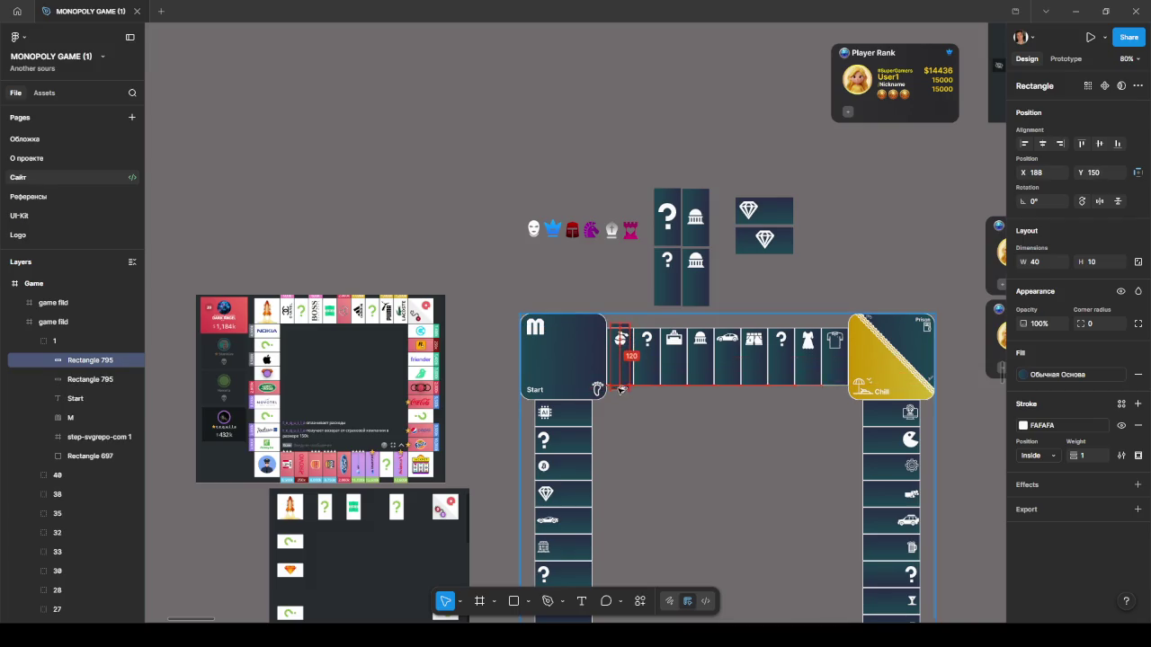
scroll(624, 393, up, 4)
scroll(623, 393, up, 5)
scroll(623, 393, up, 2)
scroll(623, 392, up, 3)
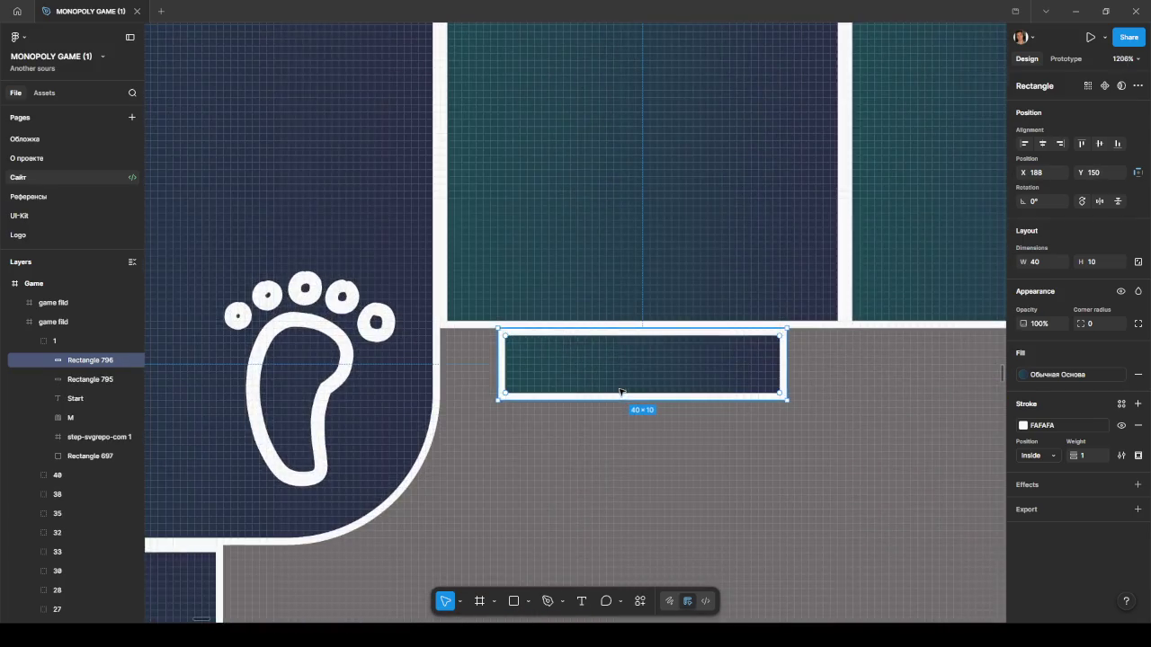
drag(614, 375, 618, 383)
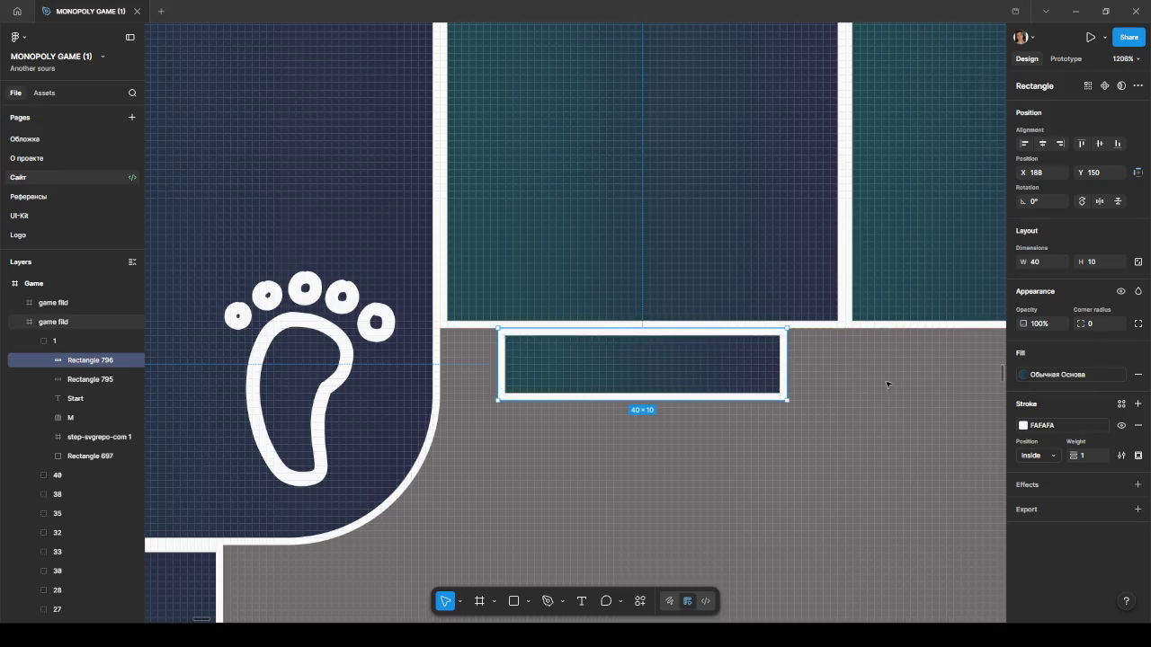
Select the game fild board frame and bring the whole board into view.
click(881, 382)
scroll(881, 382, down, 5)
scroll(876, 387, down, 5)
scroll(877, 387, down, 2)
scroll(709, 398, down, 2)
scroll(626, 398, down, 2)
drag(699, 405, 618, 391)
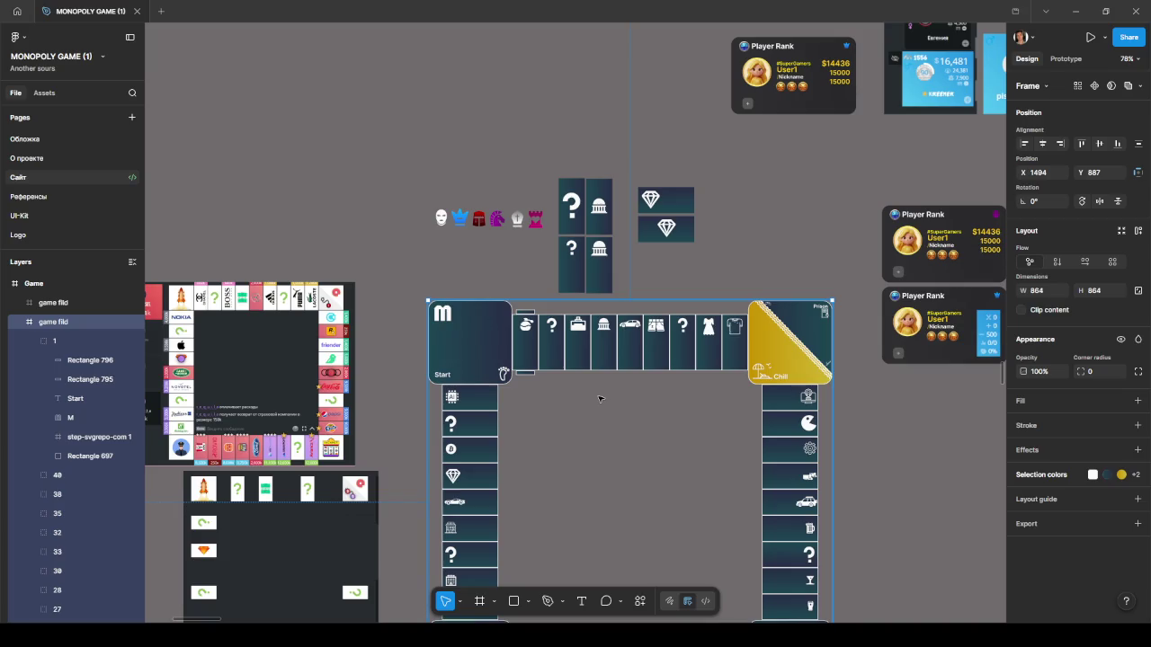
scroll(684, 374, down, 3)
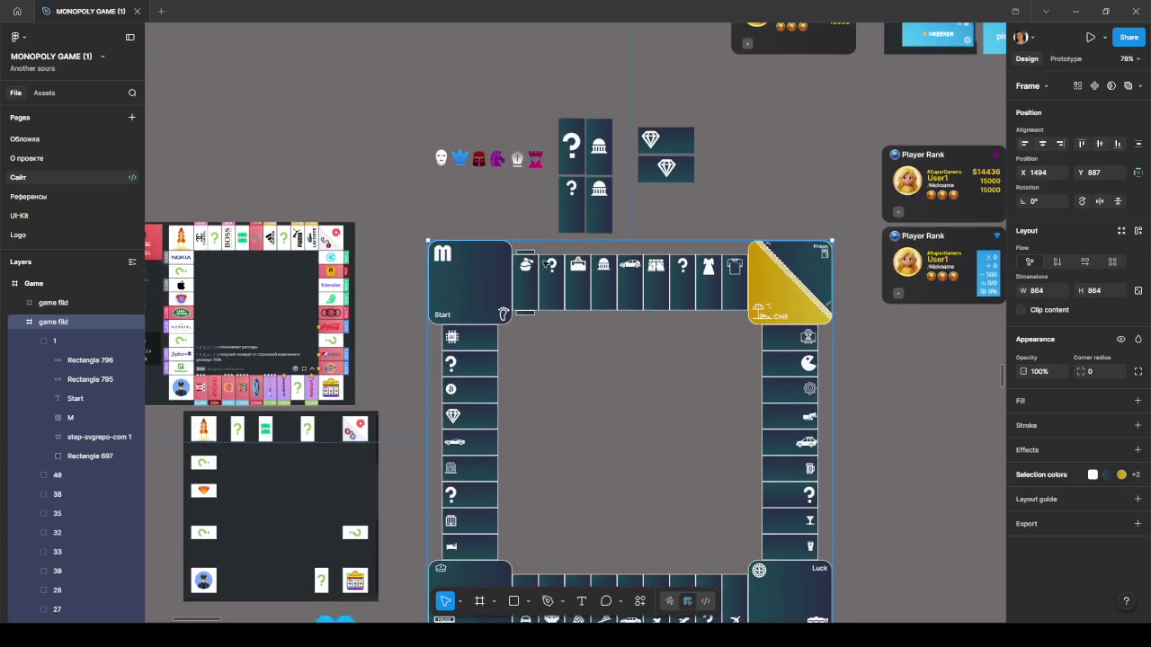
scroll(621, 296, down, 5)
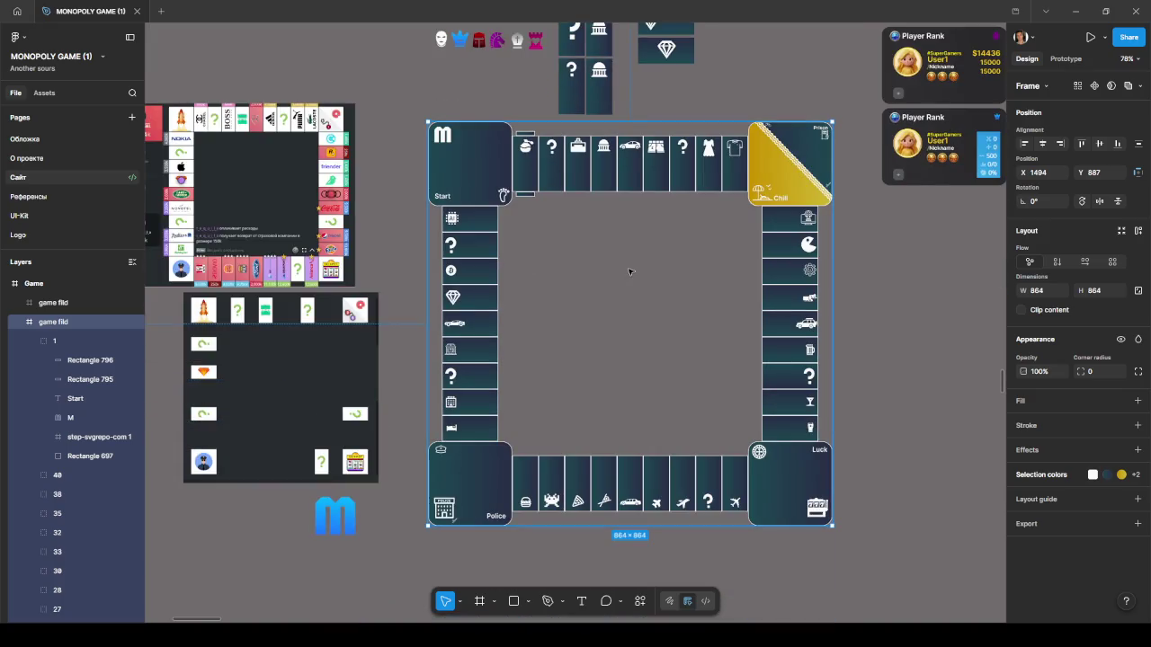